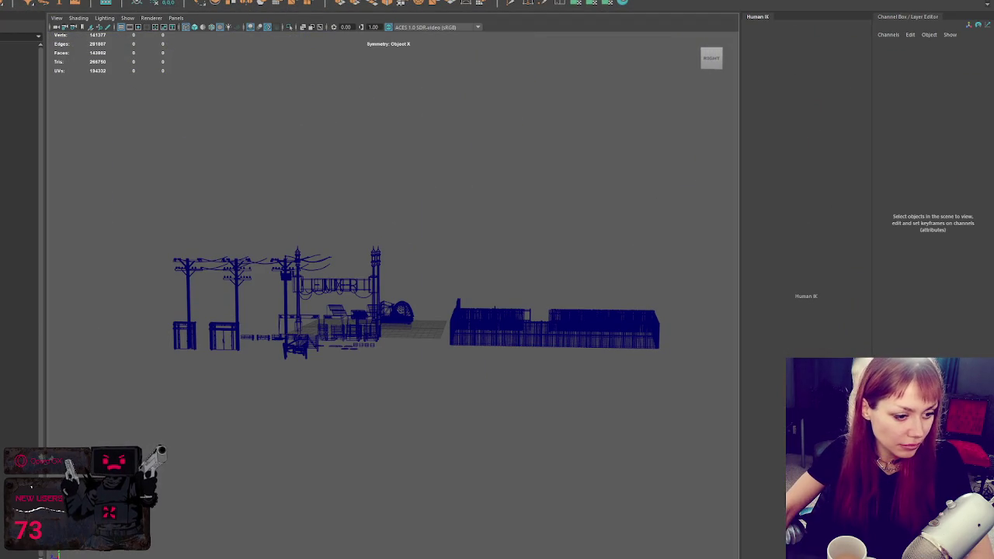
# - Turn on Soft Select and frame the Fence8 gate and fence group in the viewport
pyautogui.press('b')
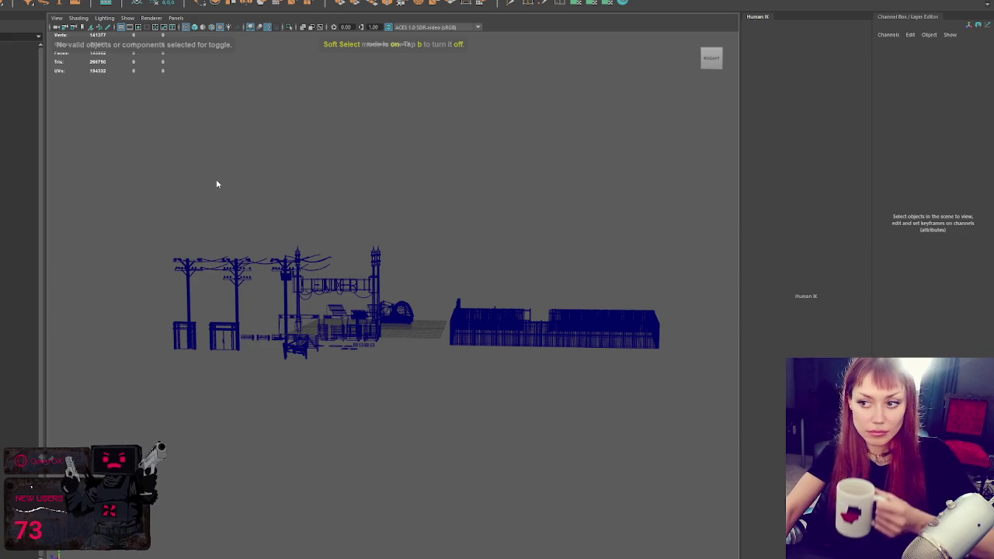
pyautogui.click(297, 359)
pyautogui.press('f')
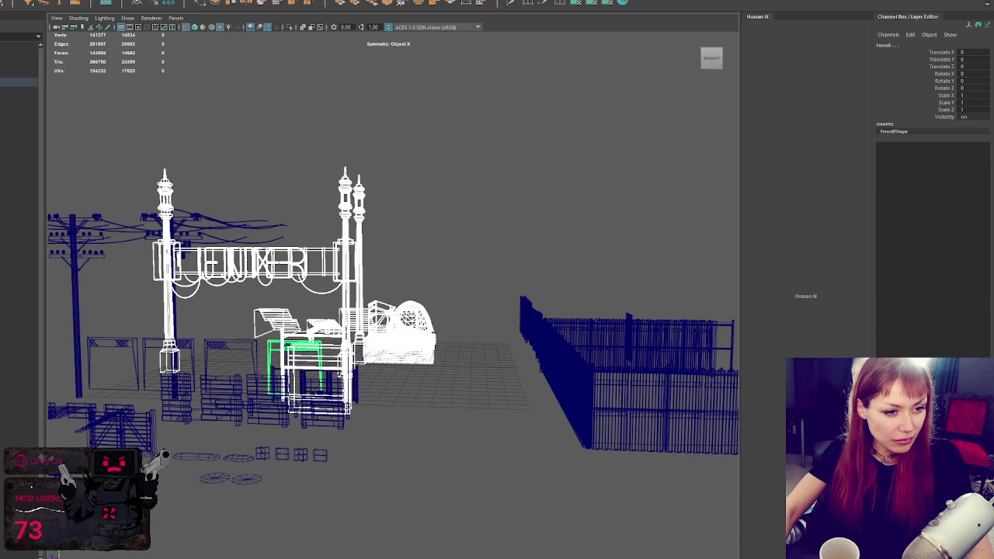
pyautogui.press('b')
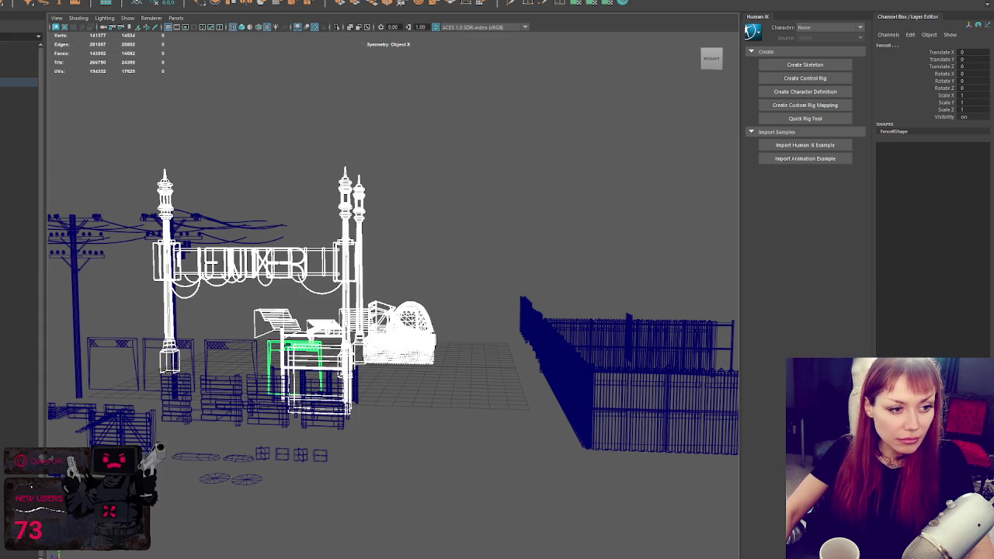
pyautogui.click(473, 277)
pyautogui.moveTo(473, 278)
pyautogui.mouseDown()
pyautogui.moveTo(500, 211)
pyautogui.moveTo(330, 227)
pyautogui.moveTo(391, 277)
pyautogui.moveTo(299, 264)
pyautogui.moveTo(355, 241)
pyautogui.moveTo(340, 243)
pyautogui.moveTo(406, 255)
pyautogui.moveTo(567, 254)
pyautogui.moveTo(492, 240)
pyautogui.moveTo(443, 255)
pyautogui.moveTo(426, 277)
pyautogui.moveTo(455, 260)
pyautogui.moveTo(353, 255)
pyautogui.moveTo(421, 248)
pyautogui.moveTo(326, 244)
pyautogui.moveTo(359, 232)
pyautogui.moveTo(362, 258)
pyautogui.moveTo(433, 271)
pyautogui.moveTo(505, 264)
pyautogui.moveTo(479, 281)
pyautogui.mouseUp()
pyautogui.click(381, 215)
pyautogui.click(455, 259)
pyautogui.moveTo(479, 281)
pyautogui.mouseDown()
pyautogui.moveTo(440, 311)
pyautogui.moveTo(383, 232)
pyautogui.moveTo(395, 350)
pyautogui.moveTo(469, 409)
pyautogui.moveTo(598, 359)
pyautogui.moveTo(357, 287)
pyautogui.moveTo(311, 466)
pyautogui.mouseUp()
pyautogui.press('f')
pyautogui.click(264, 282)
pyautogui.moveTo(265, 282)
pyautogui.mouseDown()
pyautogui.moveTo(365, 326)
pyautogui.moveTo(427, 306)
pyautogui.mouseUp()
pyautogui.click(492, 283)
pyautogui.moveTo(540, 264)
pyautogui.mouseDown()
pyautogui.moveTo(484, 337)
pyautogui.moveTo(521, 284)
pyautogui.moveTo(316, 304)
pyautogui.moveTo(323, 334)
pyautogui.moveTo(281, 477)
pyautogui.mouseUp()
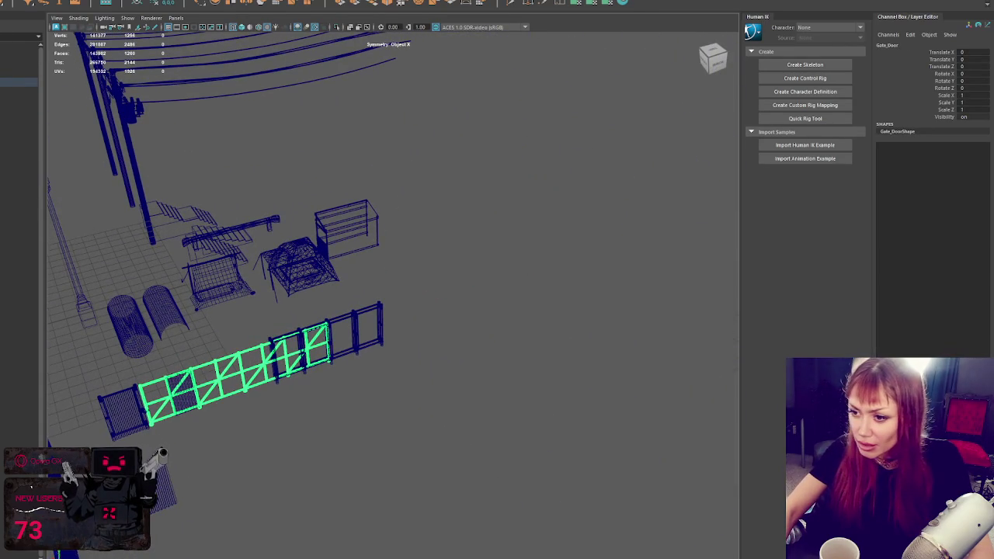
pyautogui.click(190, 287)
pyautogui.press('f')
pyautogui.moveTo(400, 341)
pyautogui.mouseDown()
pyautogui.moveTo(284, 368)
pyautogui.moveTo(276, 331)
pyautogui.moveTo(206, 310)
pyautogui.moveTo(173, 326)
pyautogui.moveTo(311, 332)
pyautogui.moveTo(491, 318)
pyautogui.moveTo(559, 360)
pyautogui.moveTo(524, 313)
pyautogui.moveTo(501, 317)
pyautogui.mouseUp()
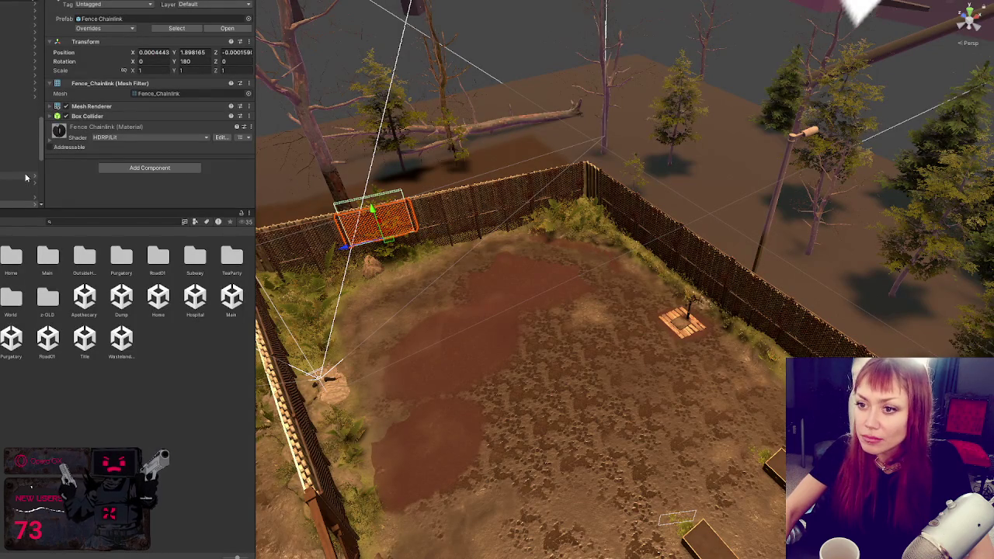
# - Ping the fence's material and Fence_Chainlink mesh, then open the FenceChainlink model in Autodesk Maya
pyautogui.click(96, 108)
pyautogui.click(188, 110)
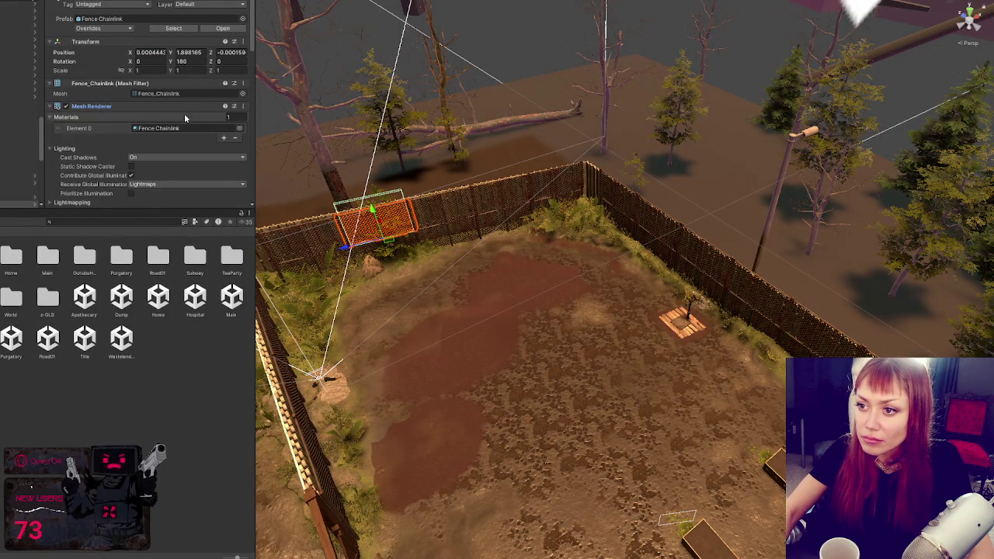
pyautogui.click(172, 128)
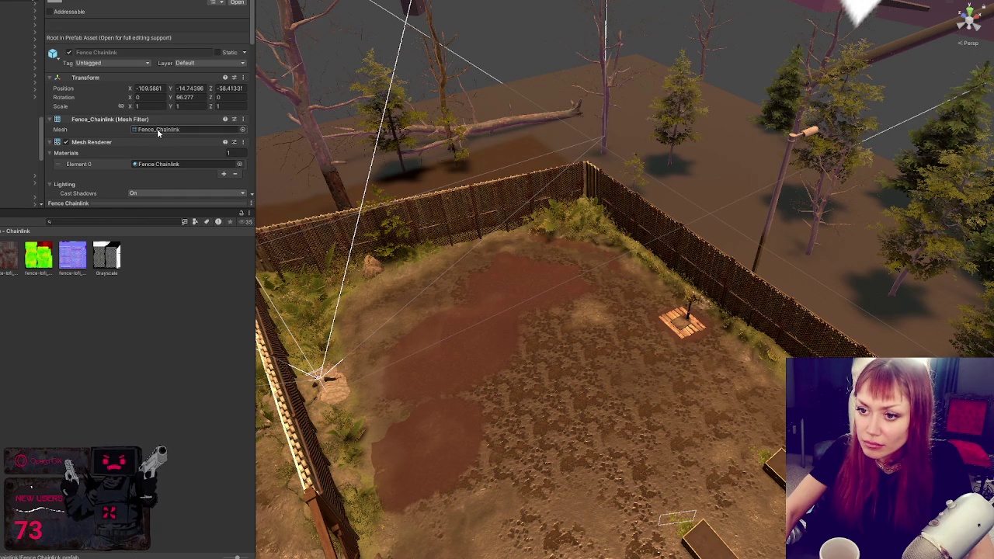
pyautogui.click(157, 128)
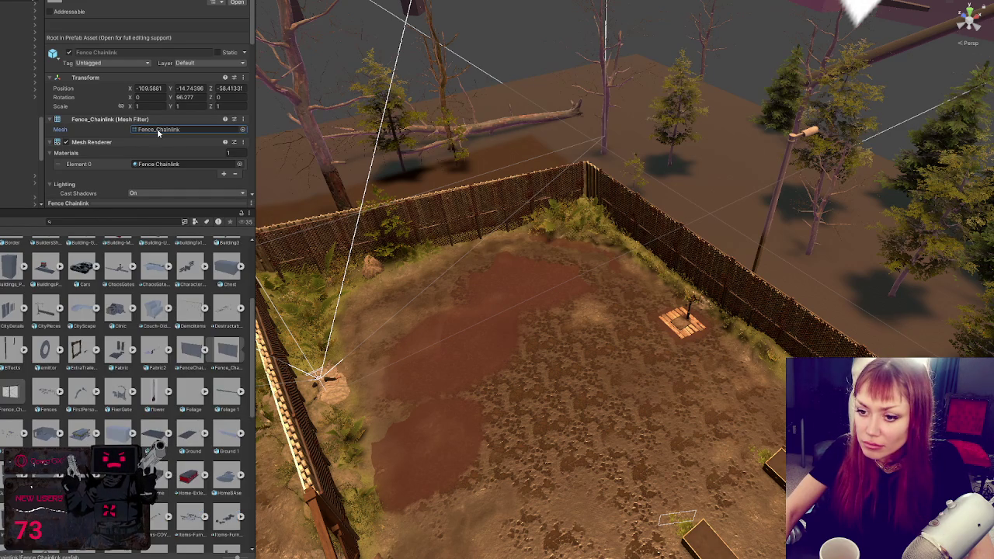
pyautogui.click(192, 351)
pyautogui.click(204, 351)
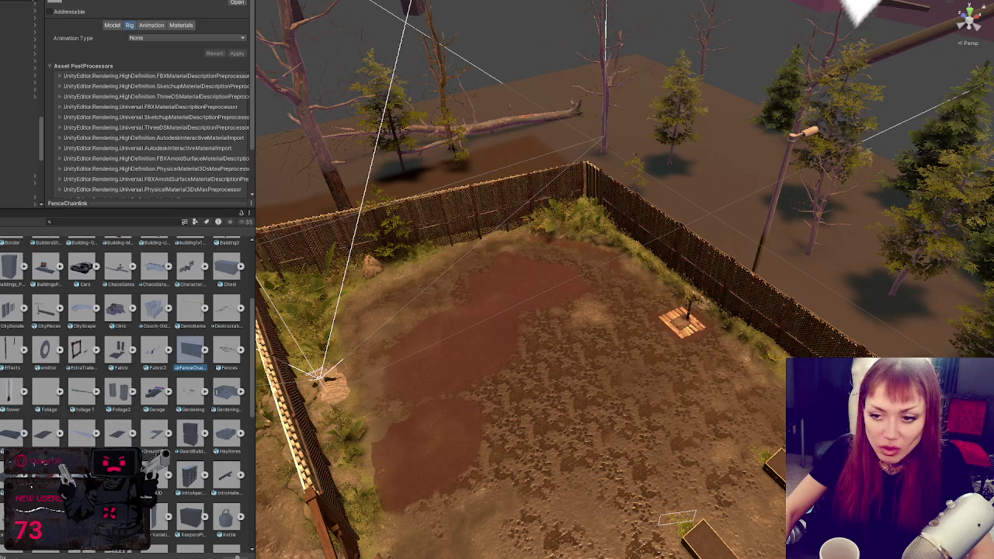
pyautogui.rightClick(183, 353)
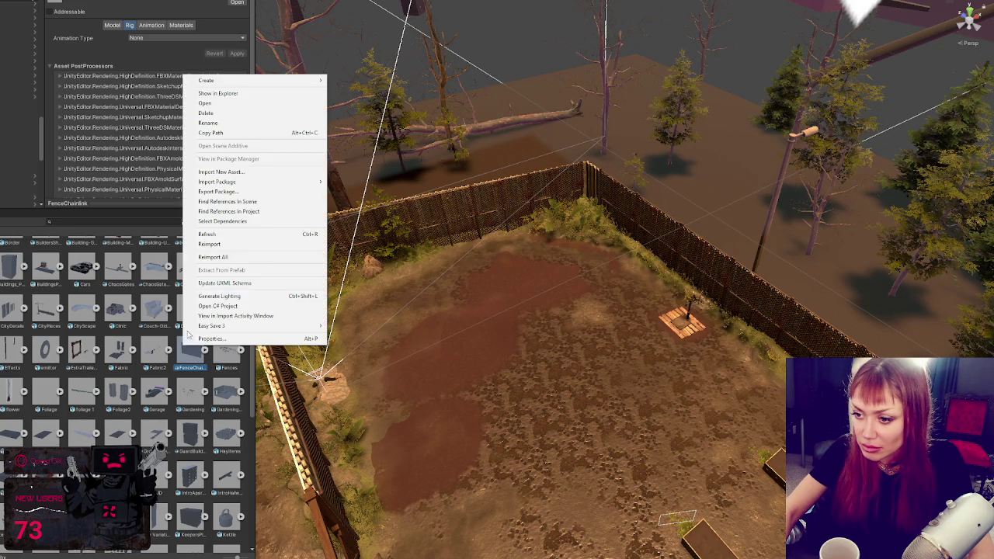
pyautogui.click(218, 104)
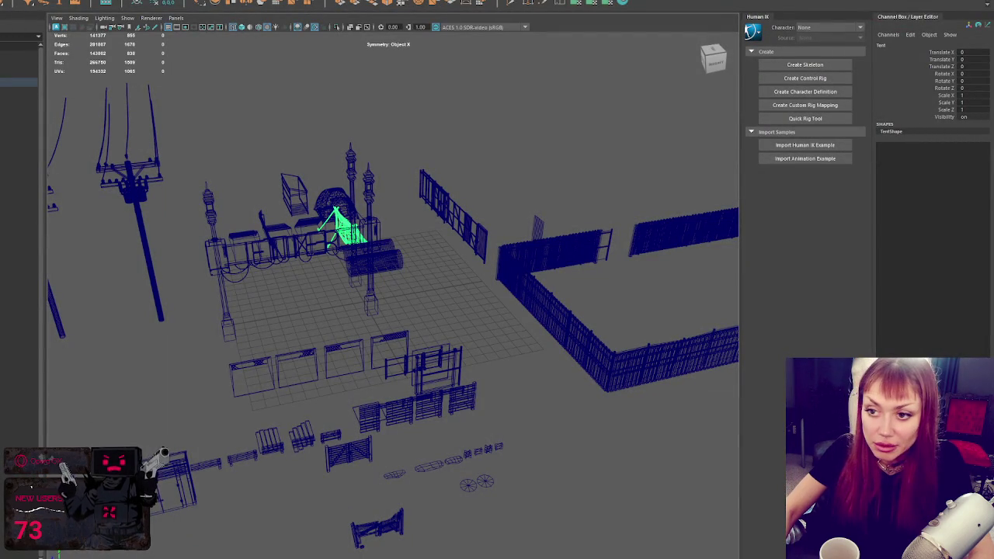
# - Select the Fence_Chainlink panel, move it forward and left, and frame it
pyautogui.moveTo(98, 362); pyautogui.dragTo(144, 413)
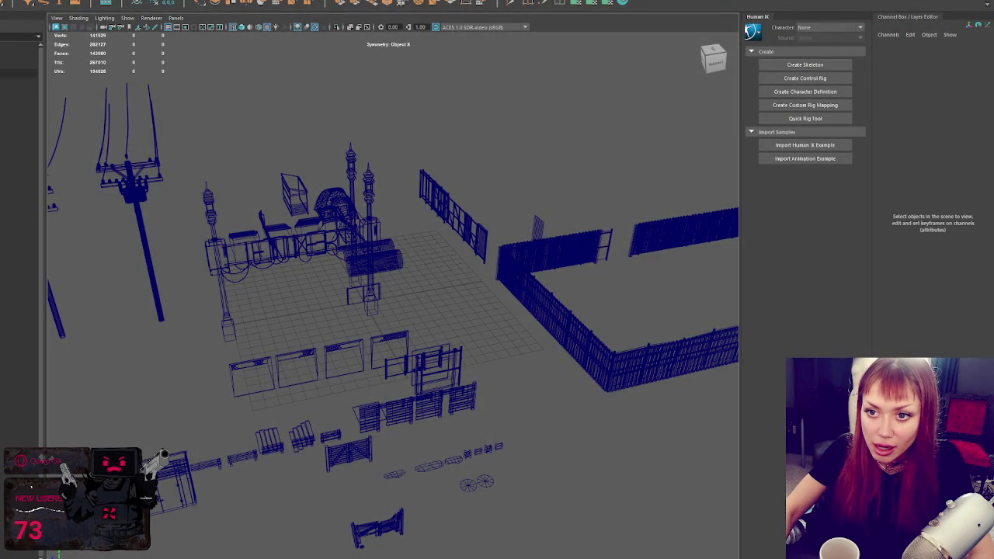
pyautogui.click(375, 313)
pyautogui.press('w')
pyautogui.moveTo(386, 351); pyautogui.dragTo(421, 406)
pyautogui.moveTo(367, 387); pyautogui.dragTo(311, 398)
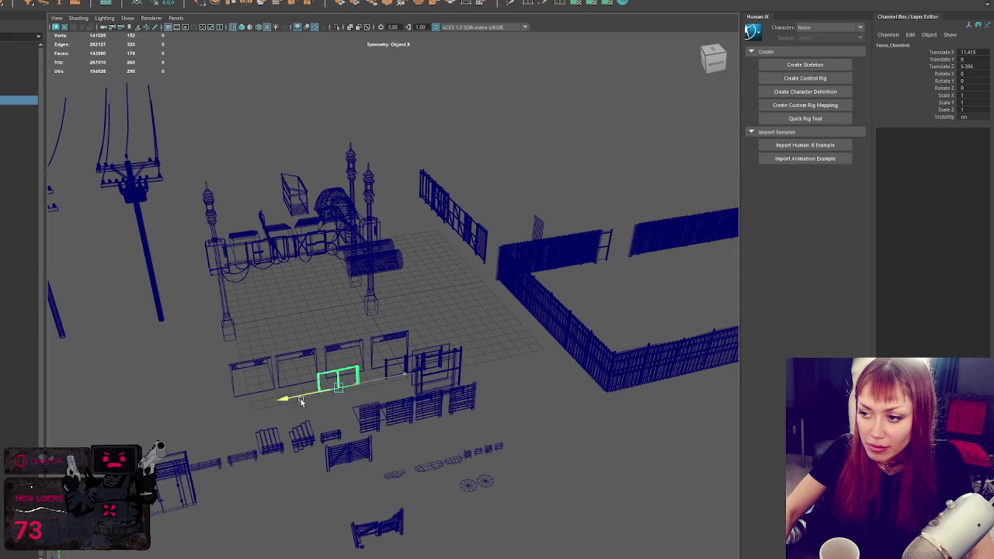
pyautogui.press('f')
pyautogui.scroll(-3, 357, 349)
pyautogui.moveTo(512, 328)
pyautogui.mouseDown()
pyautogui.moveTo(424, 350)
pyautogui.moveTo(566, 344)
pyautogui.moveTo(420, 352)
pyautogui.mouseUp()
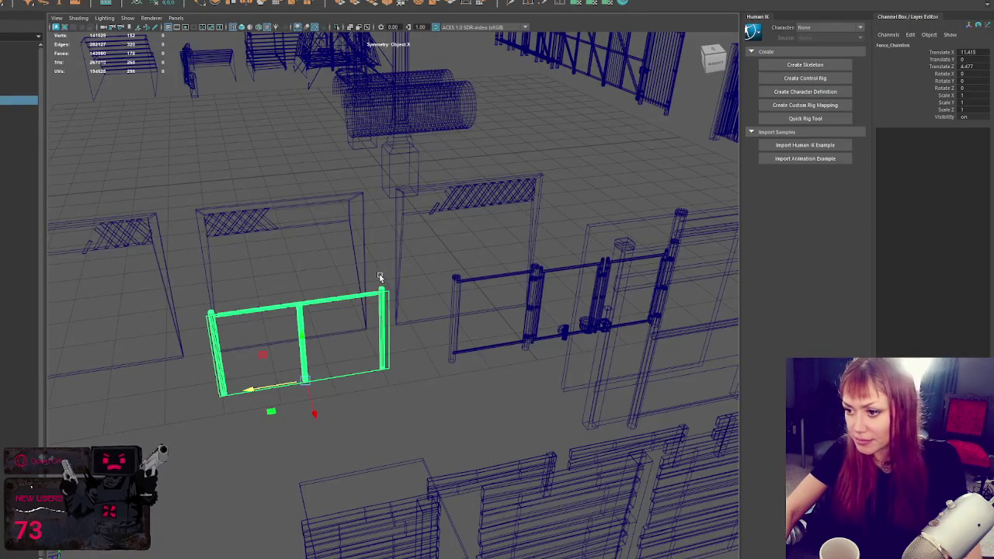
# - Switch to textured display, slide the fence copy left of the original, and select Fence_Chainlink_Repeating
pyautogui.press('6')
pyautogui.scroll(5, 348, 320)
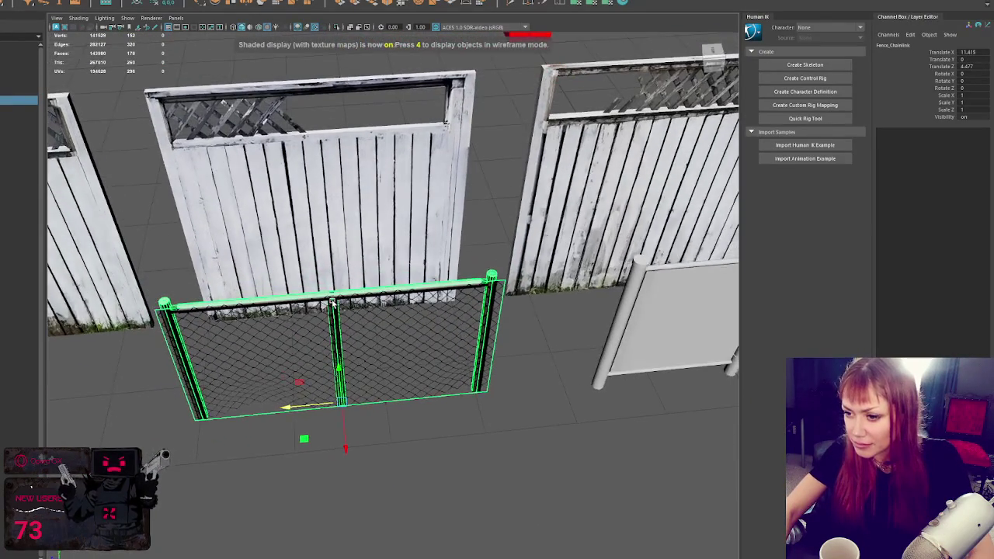
pyautogui.moveTo(283, 404); pyautogui.dragTo(23, 384)
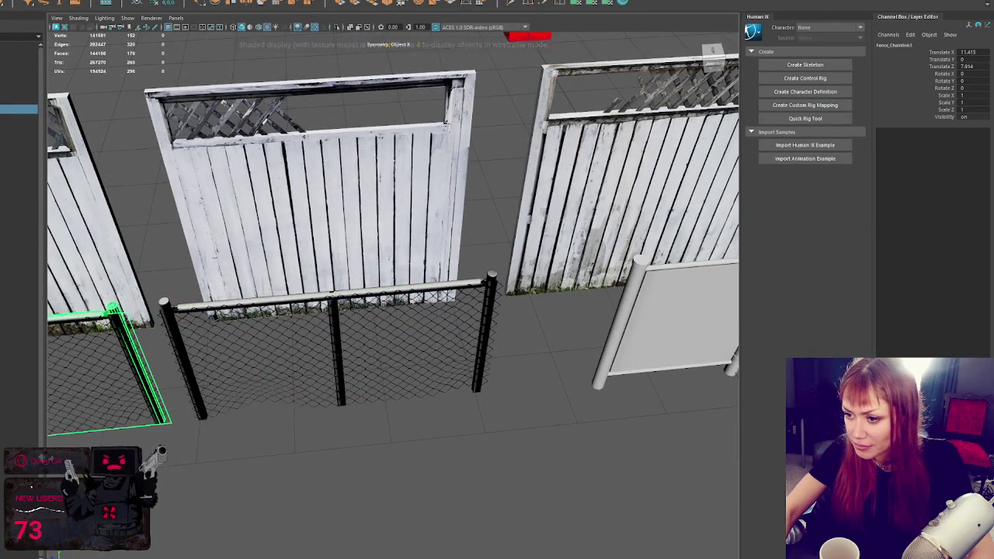
pyautogui.moveTo(385, 370); pyautogui.dragTo(395, 329)
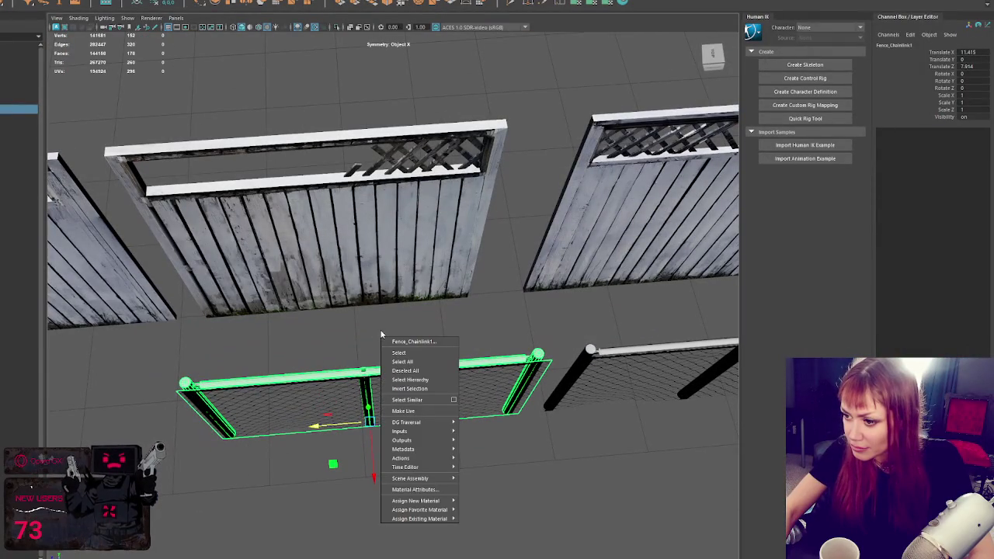
pyautogui.rightClick(379, 336)
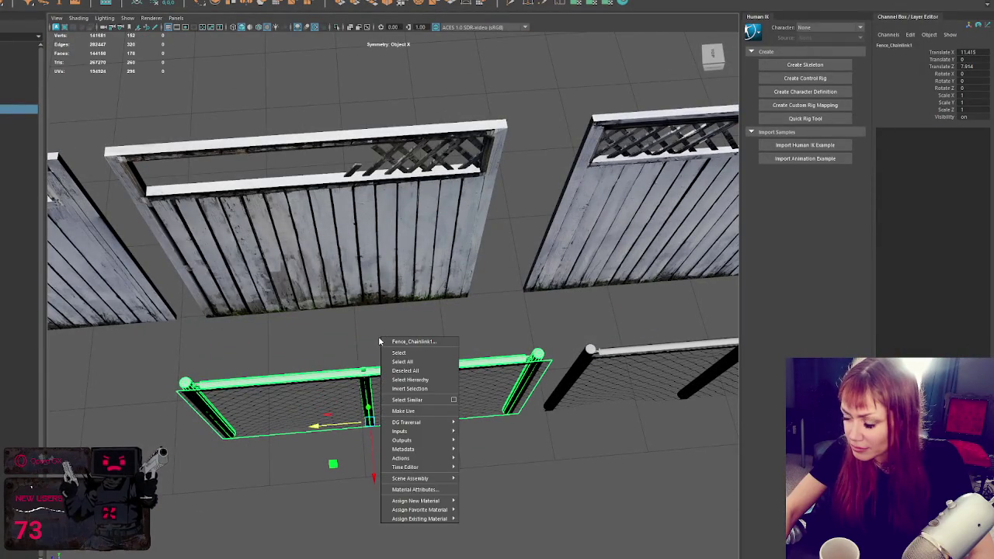
pyautogui.click(378, 336)
pyautogui.rightClick(355, 333)
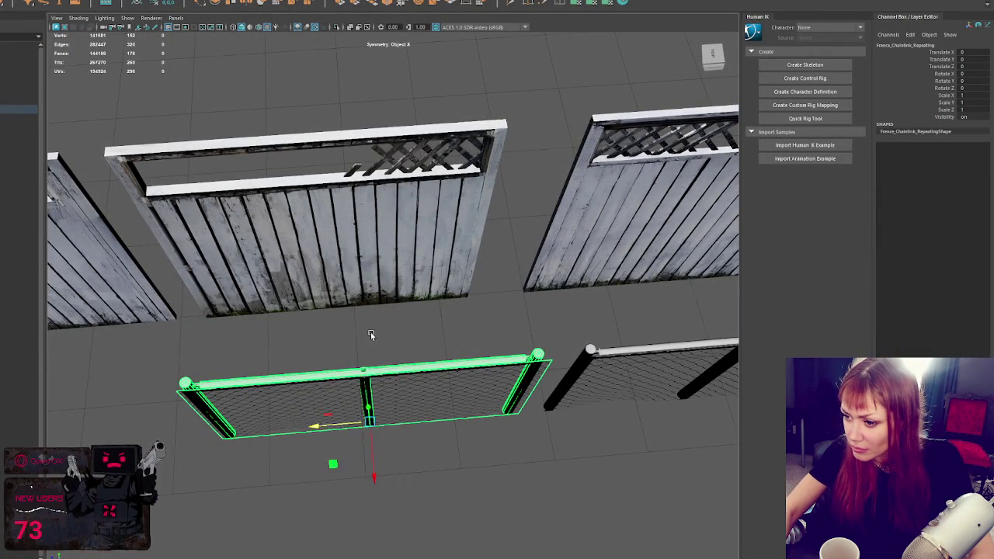
pyautogui.scroll(3, 377, 321)
pyautogui.click(559, 4)
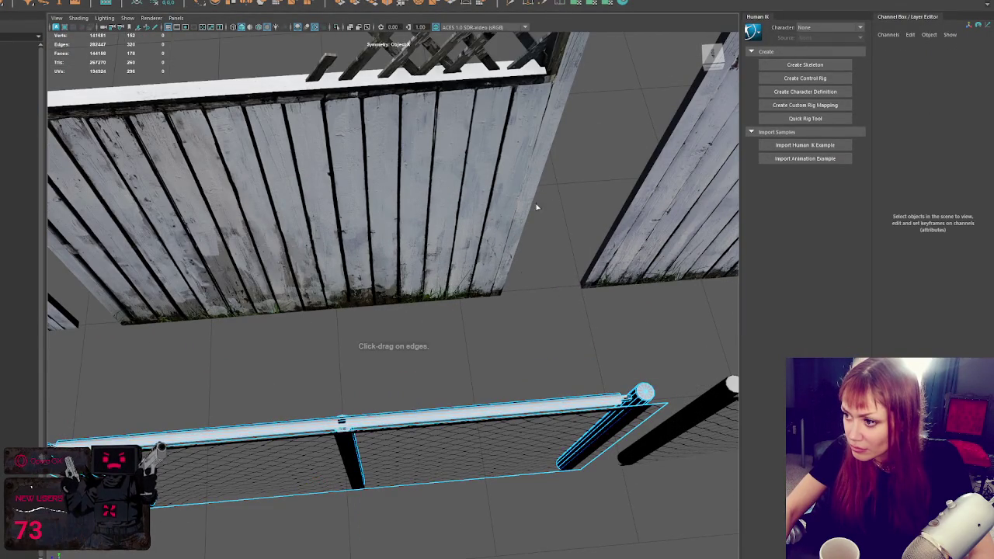
# - Insert edge loops across the chain-link fence's rail and post
pyautogui.doubleClick(559, 3)
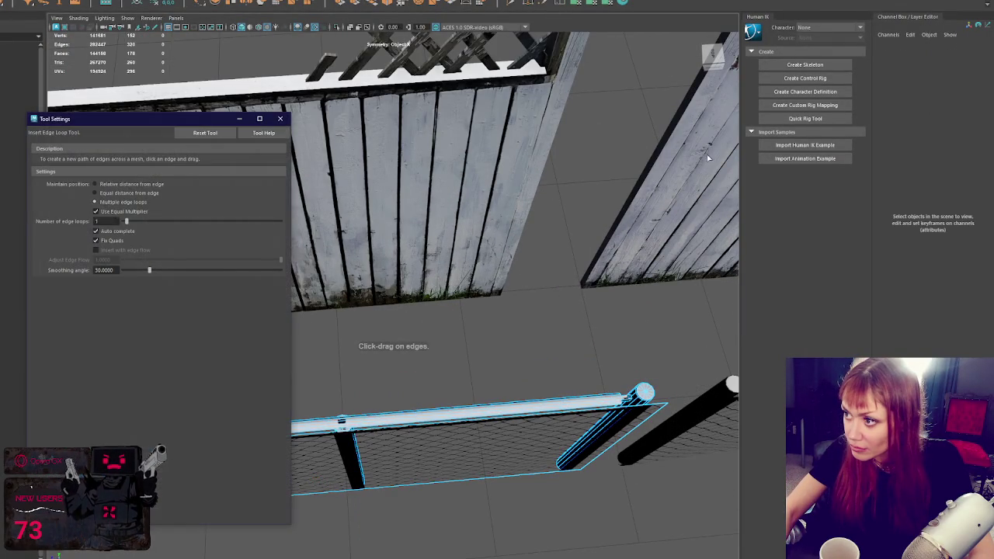
pyautogui.click(413, 417)
pyautogui.click(281, 119)
pyautogui.rightClick(455, 314)
pyautogui.click(456, 463)
pyautogui.moveTo(456, 462); pyautogui.dragTo(466, 404)
pyautogui.press('g')
pyautogui.click(344, 530)
# - Reselect the whole chain-link fence object and orbit to look straight down along it
pyautogui.moveTo(556, 362); pyautogui.dragTo(492, 344)
pyautogui.rightClick(510, 255)
pyautogui.click(510, 282)
pyautogui.click(442, 405)
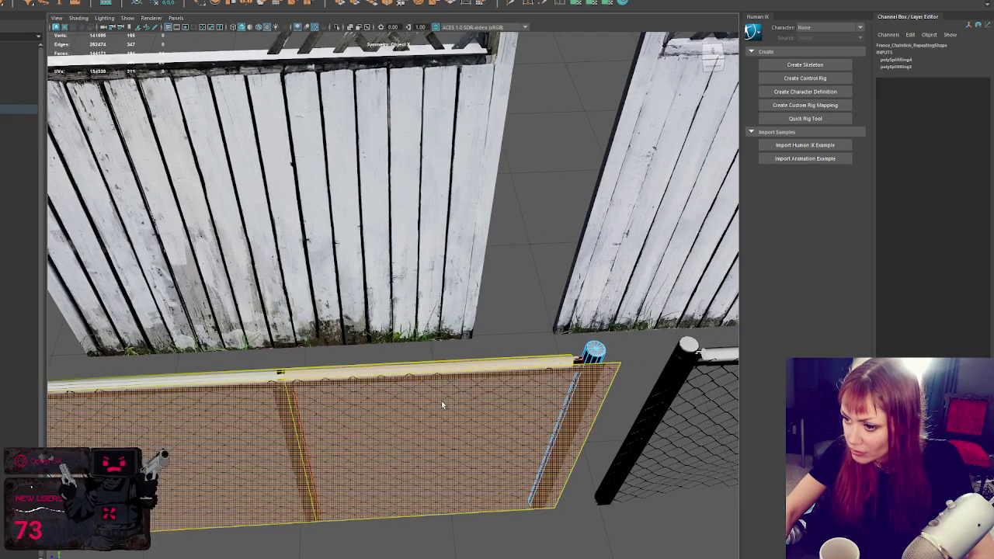
pyautogui.click(441, 400)
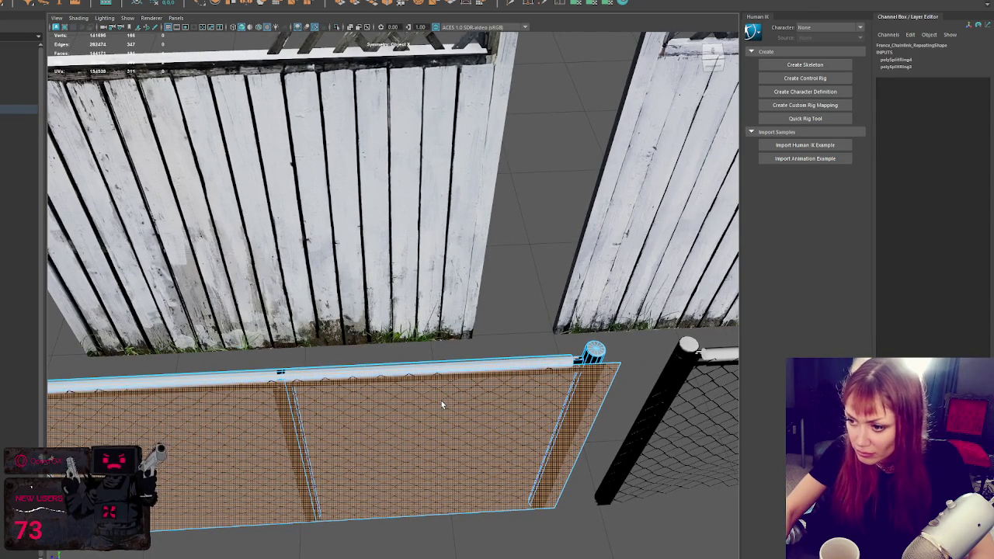
pyautogui.click(531, 339)
pyautogui.click(515, 361)
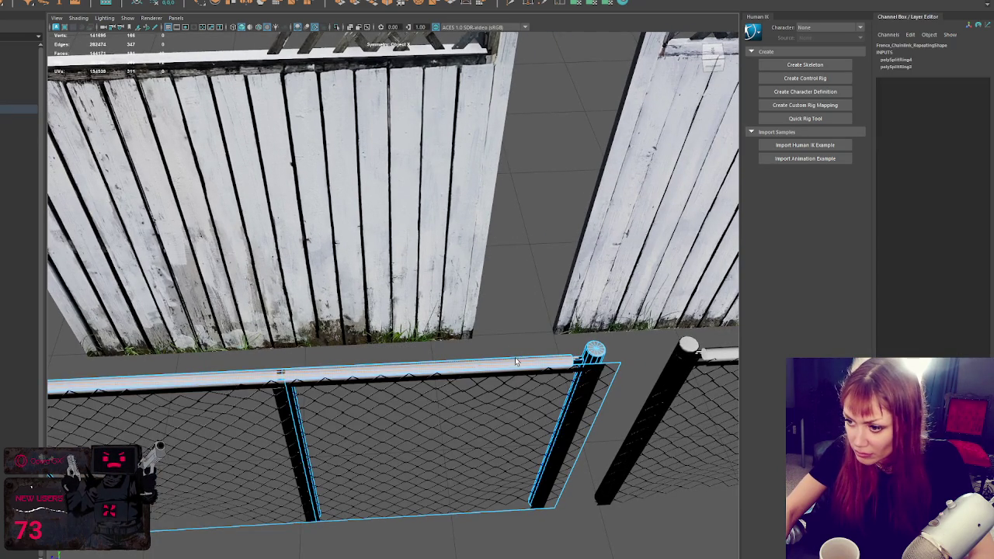
pyautogui.click(597, 350)
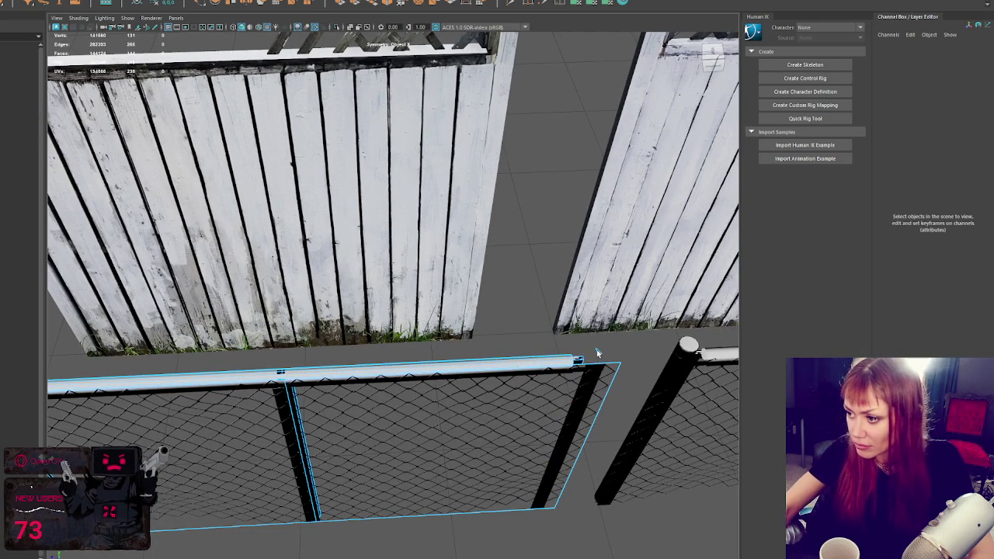
pyautogui.click(598, 396)
pyautogui.moveTo(598, 396)
pyautogui.mouseDown()
pyautogui.moveTo(472, 406)
pyautogui.moveTo(592, 395)
pyautogui.moveTo(605, 406)
pyautogui.moveTo(401, 332)
pyautogui.moveTo(450, 344)
pyautogui.moveTo(481, 326)
pyautogui.moveTo(458, 321)
pyautogui.moveTo(362, 348)
pyautogui.mouseUp()
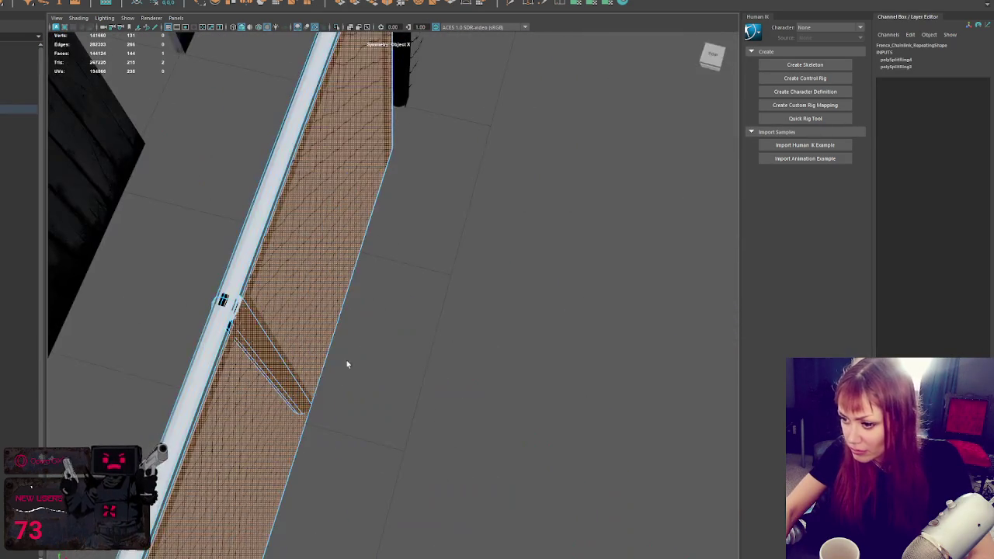
pyautogui.moveTo(333, 381); pyautogui.dragTo(391, 394)
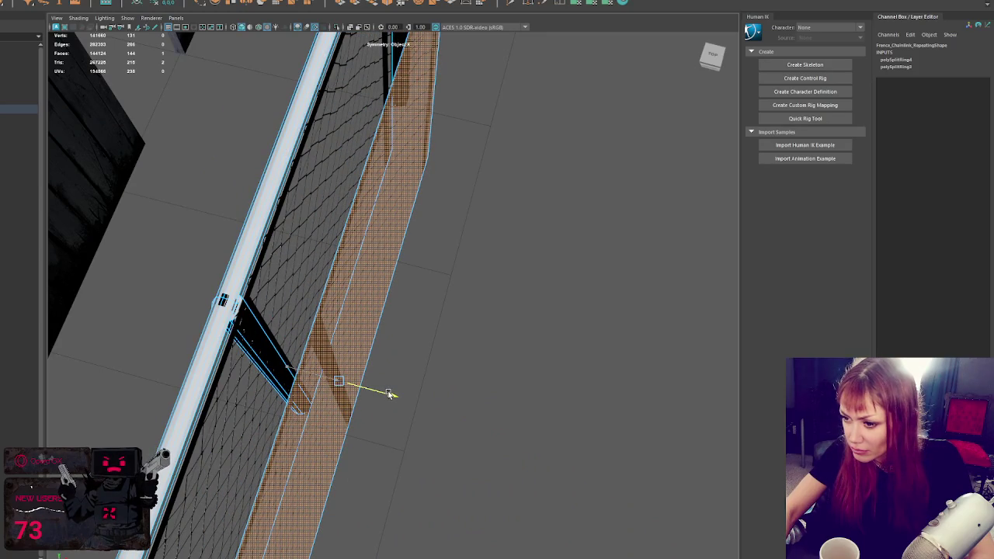
# - Undo the accidental plank move, isolate the fence panel and insert an edge loop across it
pyautogui.hotkey('ctrl', 'z')
pyautogui.scroll(-5, 388, 394)
pyautogui.moveTo(425, 417)
pyautogui.mouseDown()
pyautogui.moveTo(416, 388)
pyautogui.moveTo(433, 353)
pyautogui.moveTo(423, 326)
pyautogui.moveTo(493, 174)
pyautogui.moveTo(528, 183)
pyautogui.moveTo(450, 269)
pyautogui.mouseUp()
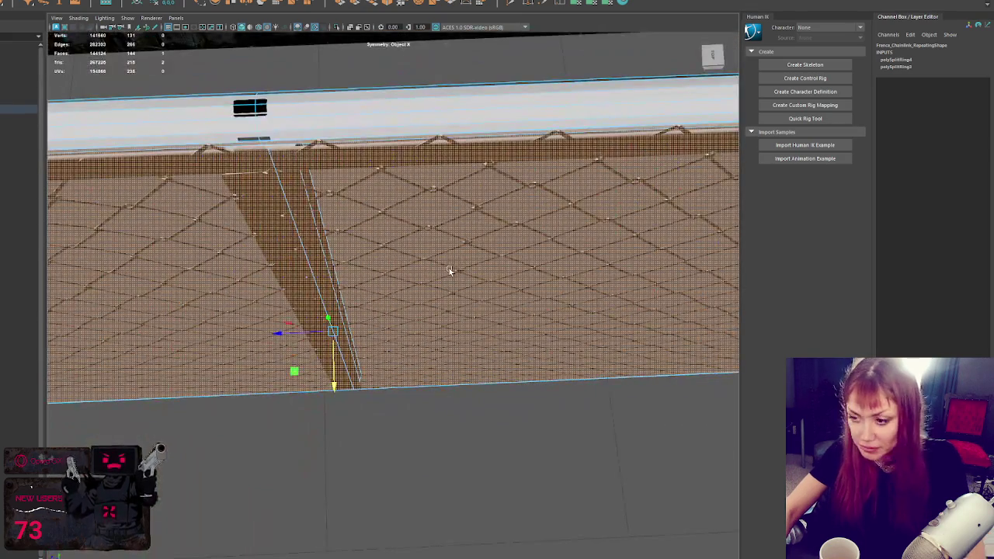
pyautogui.hotkey('ctrl', '1')
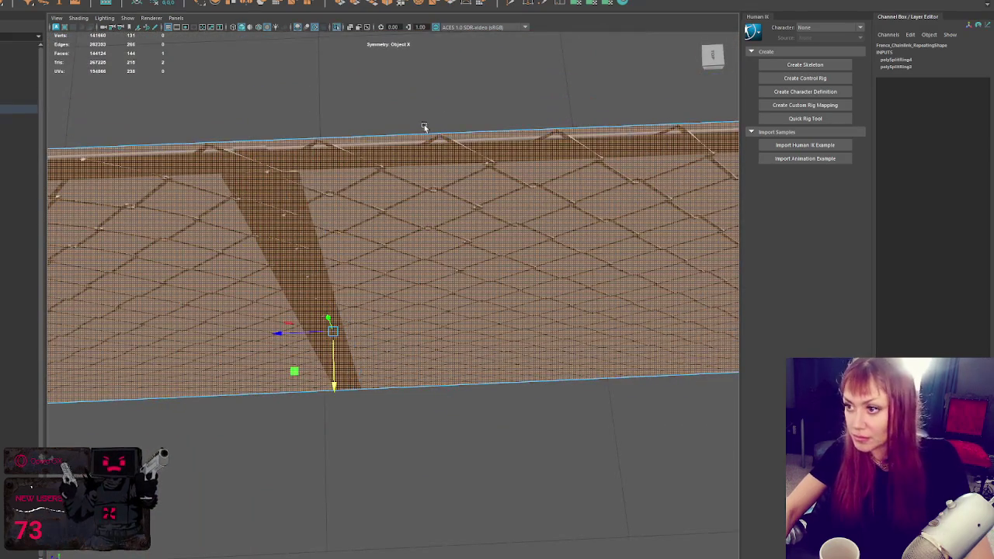
pyautogui.click(290, 129)
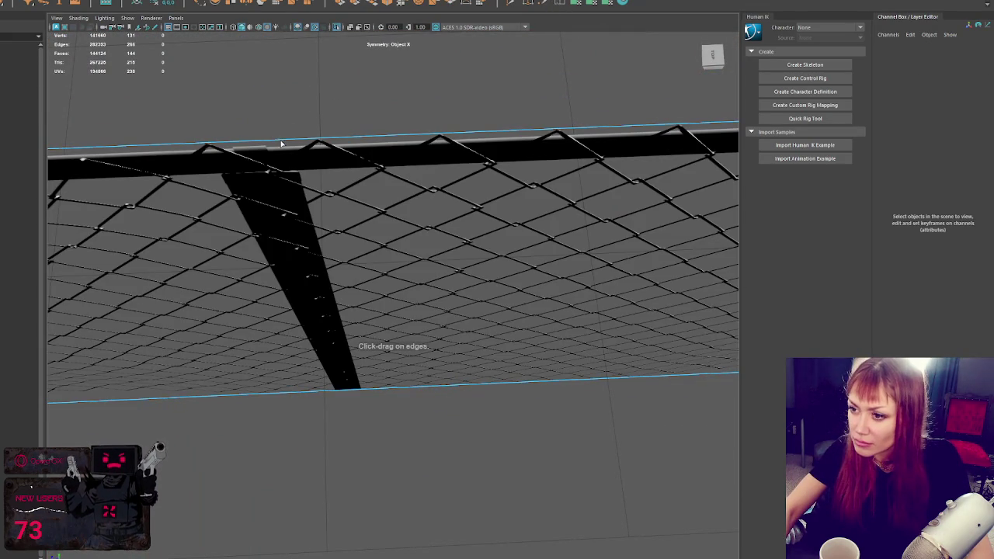
pyautogui.click(284, 143)
pyautogui.moveTo(291, 140)
pyautogui.mouseDown()
pyautogui.moveTo(412, 156)
pyautogui.moveTo(351, 241)
pyautogui.mouseUp()
# - Delete the right-hand fence panel faces beyond the new edge loop
pyautogui.click(406, 171)
pyautogui.click(381, 257)
pyautogui.press('Delete')
pyautogui.rightClick(383, 211)
pyautogui.click(427, 197)
pyautogui.press('f')
# - Delete the remaining right fence part and the leftover rail section
pyautogui.rightClick(406, 292)
pyautogui.click(407, 295)
pyautogui.press('Delete')
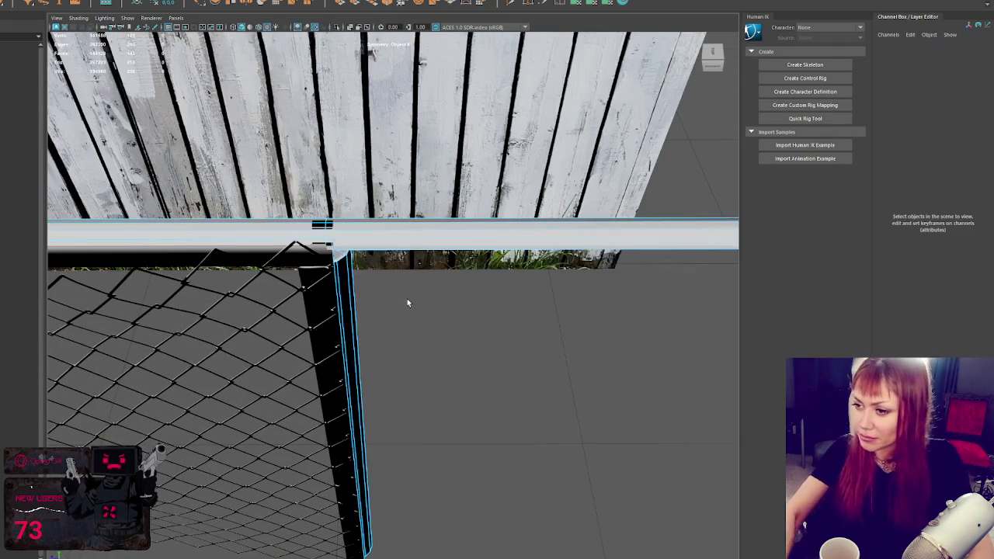
pyautogui.press('f')
pyautogui.moveTo(308, 415); pyautogui.dragTo(597, 409)
pyautogui.moveTo(571, 334)
pyautogui.mouseDown()
pyautogui.moveTo(583, 390)
pyautogui.moveTo(444, 409)
pyautogui.mouseUp()
pyautogui.press('Delete')
pyautogui.moveTo(525, 429); pyautogui.dragTo(509, 397)
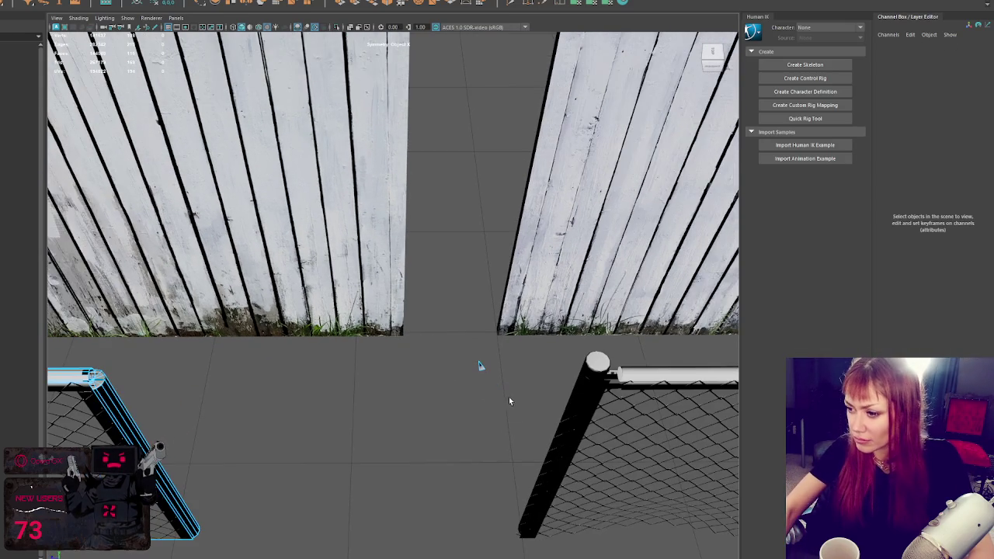
# - Duplicate the chain-link fence panel with Ctrl+D and slide the copy beside the original
pyautogui.rightClick(479, 368)
pyautogui.click(435, 390)
pyautogui.moveTo(461, 357); pyautogui.dragTo(497, 397)
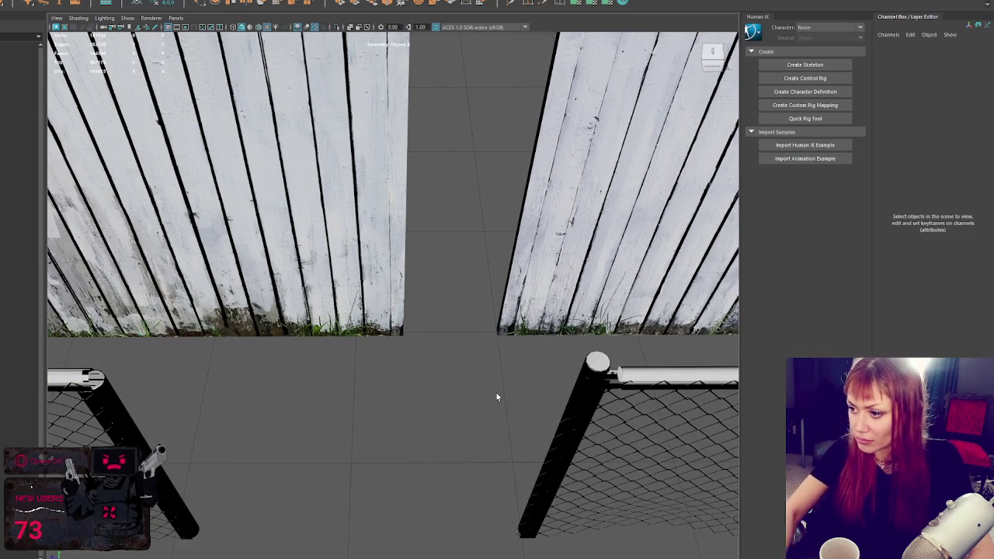
pyautogui.moveTo(466, 461)
pyautogui.mouseDown()
pyautogui.moveTo(677, 310)
pyautogui.moveTo(320, 345)
pyautogui.mouseUp()
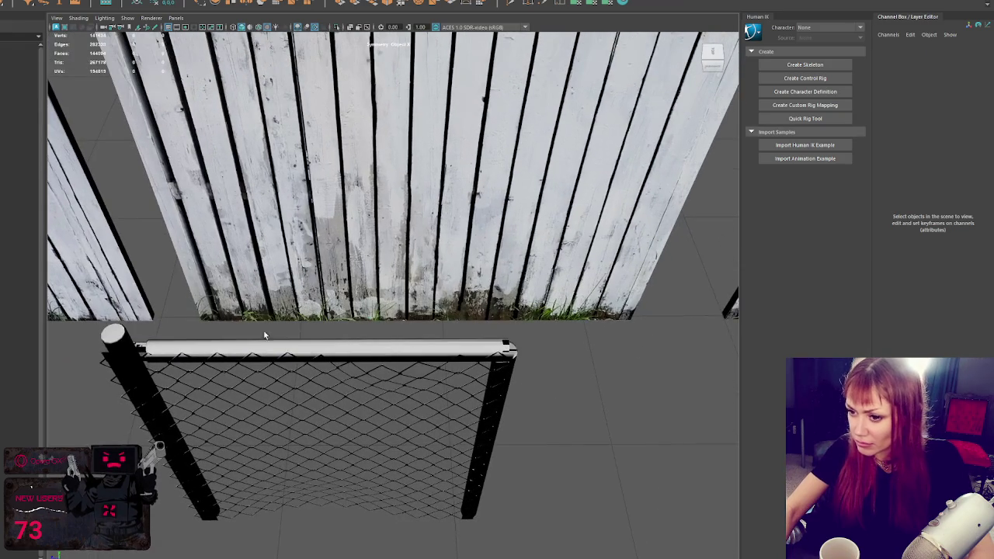
pyautogui.click(131, 349)
pyautogui.moveTo(130, 349)
pyautogui.mouseDown()
pyautogui.moveTo(144, 319)
pyautogui.moveTo(192, 308)
pyautogui.moveTo(273, 373)
pyautogui.mouseUp()
pyautogui.hotkey('ctrl', 'd')
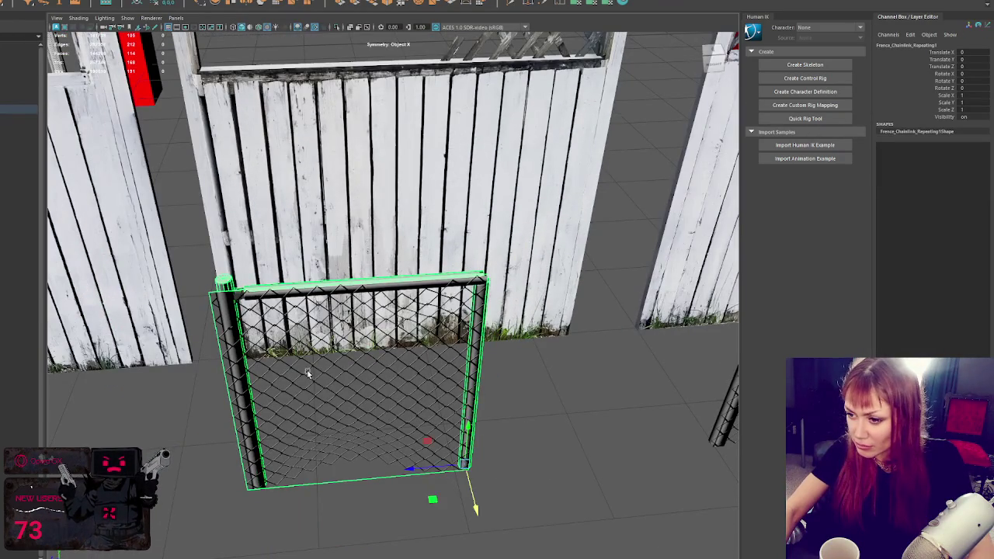
pyautogui.moveTo(412, 471); pyautogui.dragTo(607, 456)
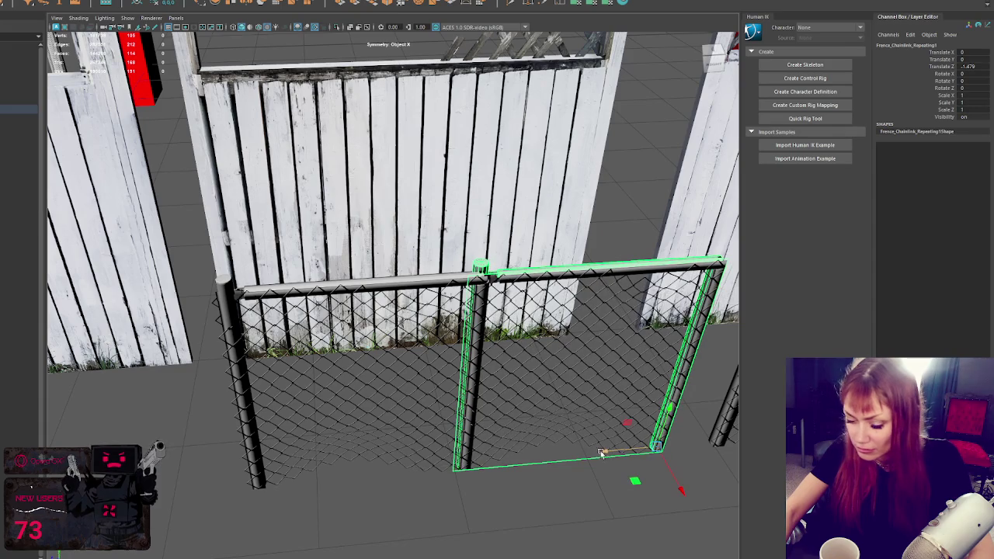
pyautogui.hotkey('ctrl', '1')
# - On the copy, move the end post inward and delete the excess chain-link mesh
pyautogui.rightClick(510, 163)
pyautogui.click(480, 266)
pyautogui.moveTo(480, 266)
pyautogui.mouseDown()
pyautogui.moveTo(550, 261)
pyautogui.moveTo(362, 249)
pyautogui.moveTo(324, 295)
pyautogui.mouseUp()
pyautogui.scroll(2, 403, 249)
pyautogui.scroll(3, 323, 295)
pyautogui.press('w')
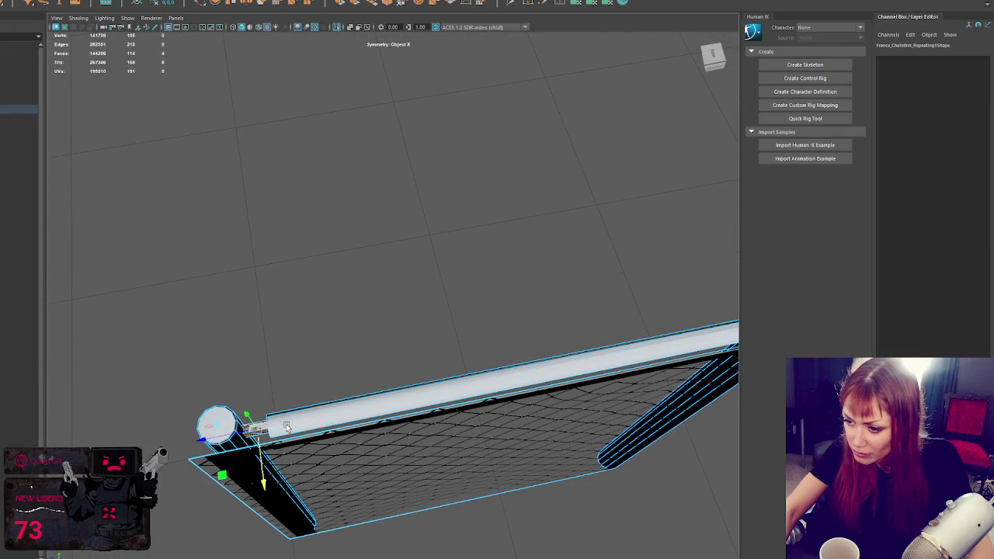
pyautogui.moveTo(240, 432); pyautogui.dragTo(190, 442)
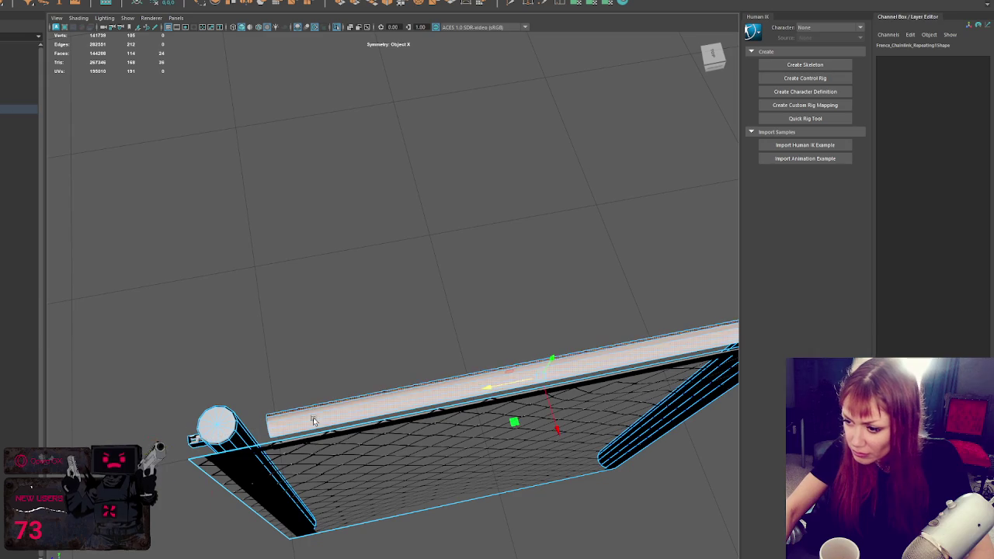
pyautogui.click(325, 450)
pyautogui.press('Delete')
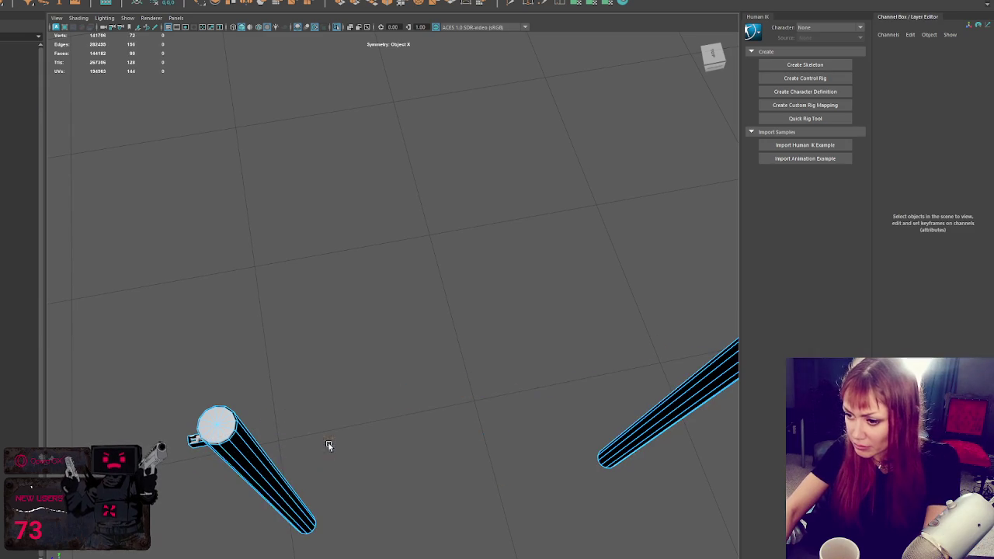
# - Isolate the shortened panel's top rail and select its end vertex
pyautogui.rightClick(336, 302)
pyautogui.scroll(-3, 475, 289)
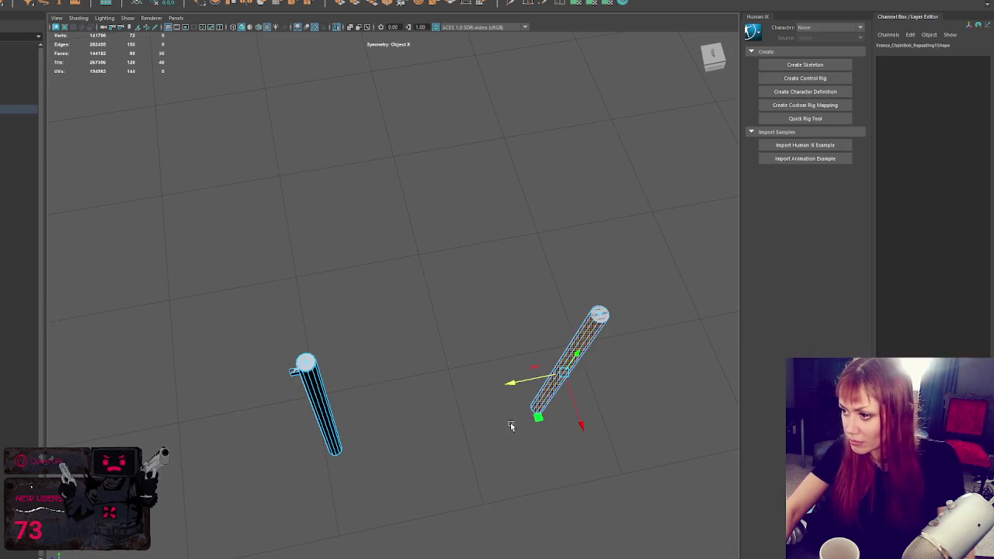
pyautogui.rightClick(362, 235)
pyautogui.click(475, 332)
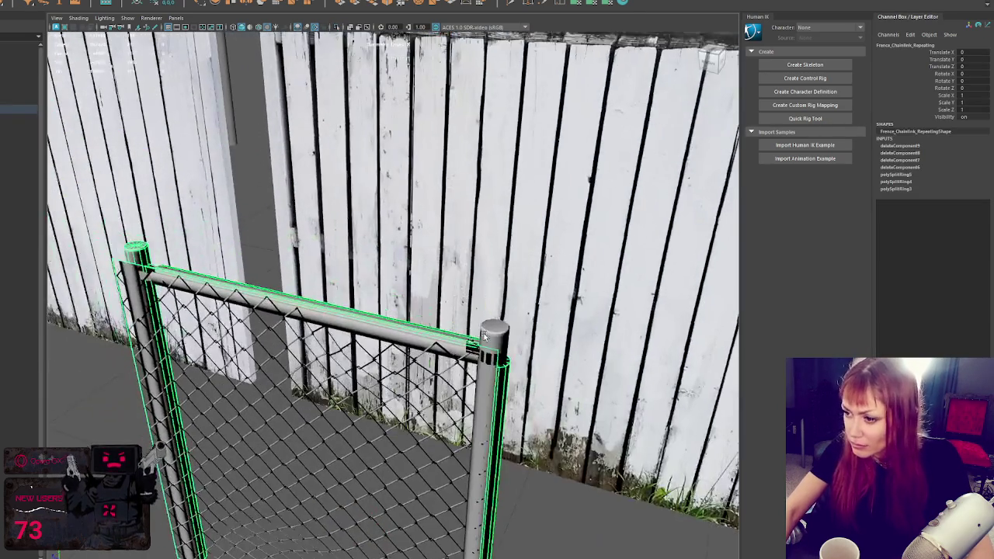
pyautogui.moveTo(483, 336)
pyautogui.mouseDown()
pyautogui.moveTo(545, 369)
pyautogui.moveTo(330, 363)
pyautogui.mouseUp()
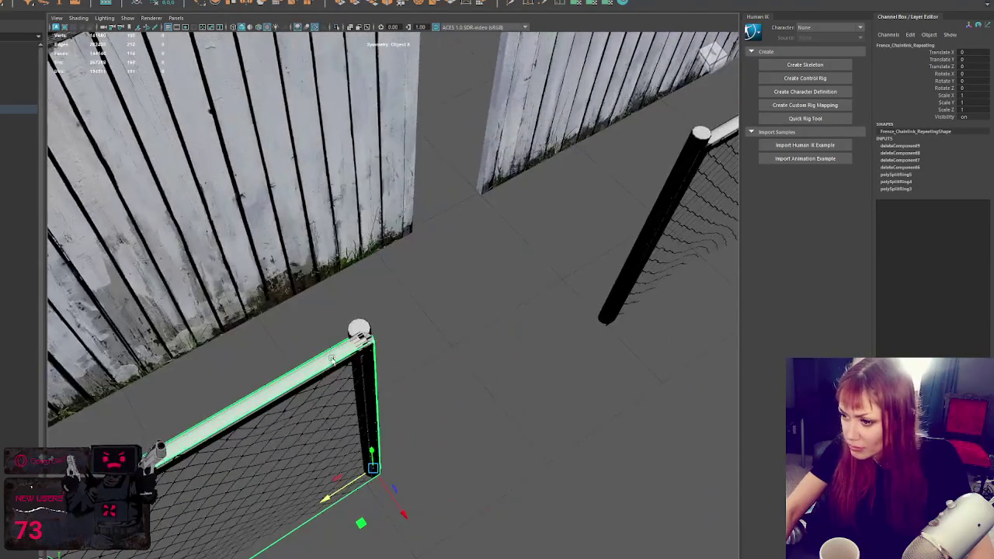
pyautogui.rightClick(464, 289)
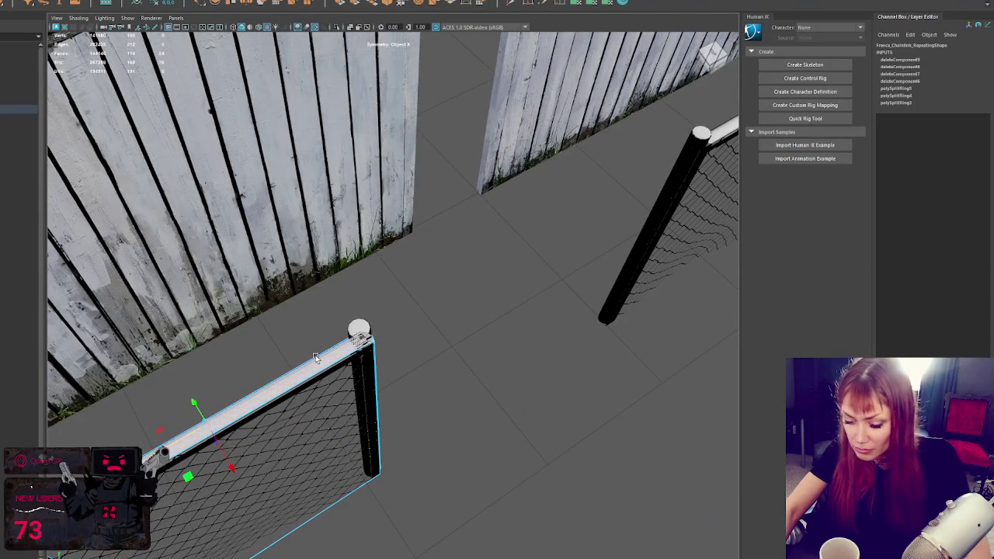
pyautogui.hotkey('ctrl', '1')
pyautogui.press('F9')
pyautogui.click(362, 339)
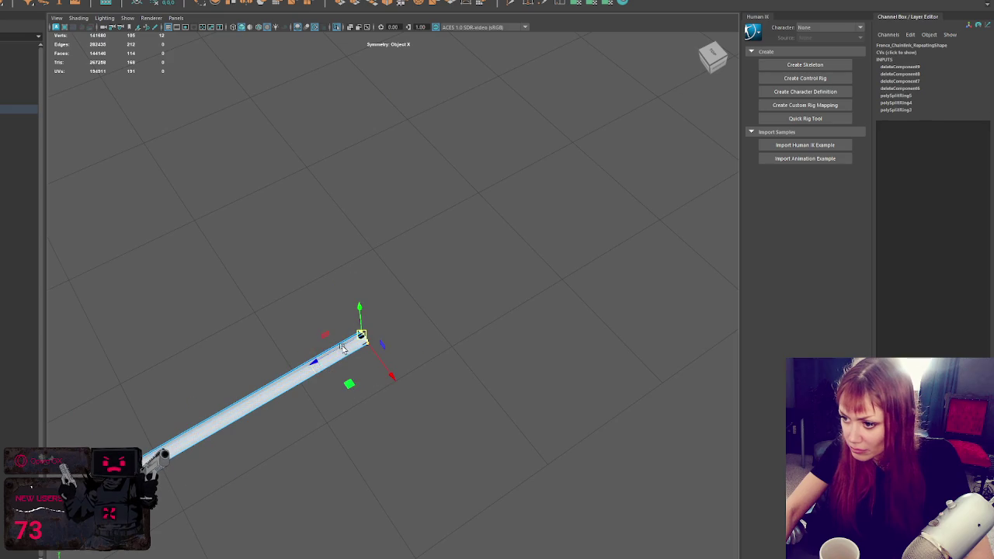
pyautogui.press('q')
pyautogui.click(469, 216)
pyautogui.hotkey('ctrl', '1')
pyautogui.moveTo(469, 215)
pyautogui.mouseDown()
pyautogui.moveTo(401, 312)
pyautogui.moveTo(548, 344)
pyautogui.moveTo(493, 305)
pyautogui.mouseUp()
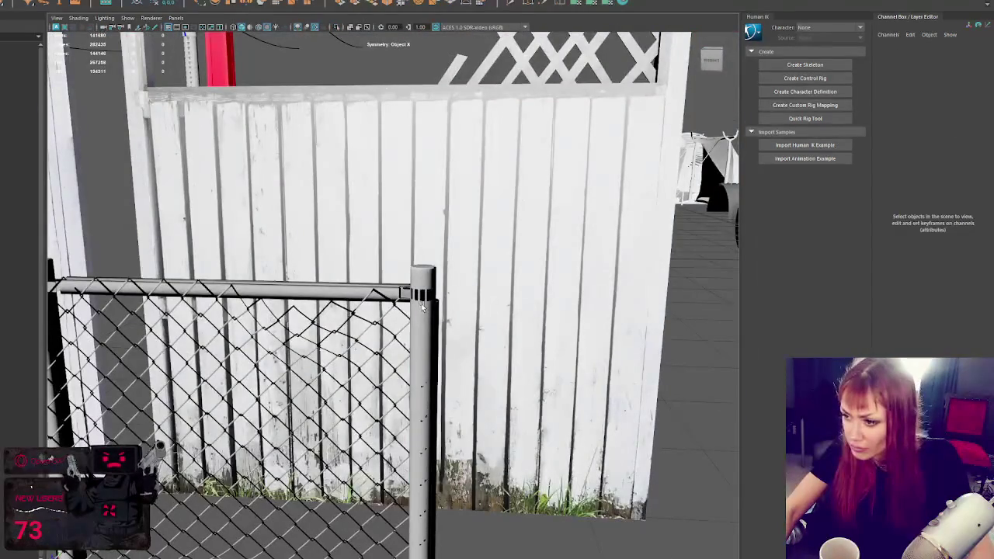
pyautogui.click(426, 309)
pyautogui.scroll(5, 425, 309)
pyautogui.scroll(-5, 425, 274)
pyautogui.moveTo(425, 274)
pyautogui.mouseDown()
pyautogui.moveTo(367, 332)
pyautogui.moveTo(374, 360)
pyautogui.moveTo(409, 354)
pyautogui.moveTo(330, 375)
pyautogui.moveTo(422, 391)
pyautogui.mouseUp()
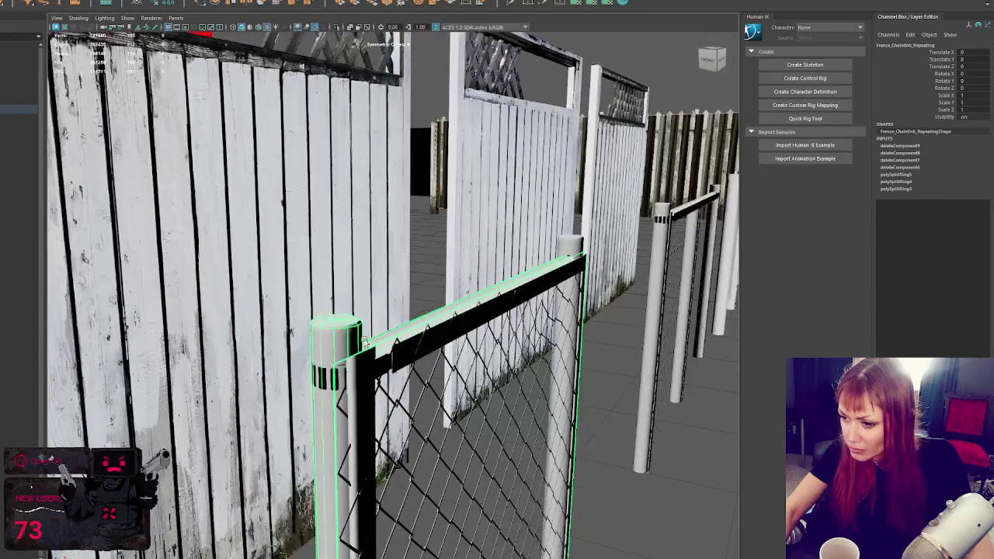
pyautogui.click(519, 305)
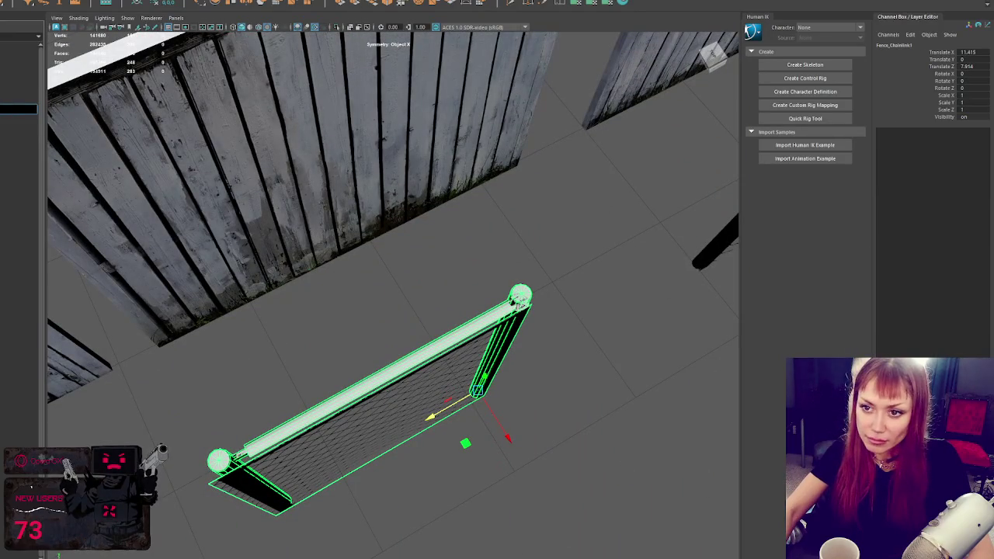
pyautogui.press('Up')
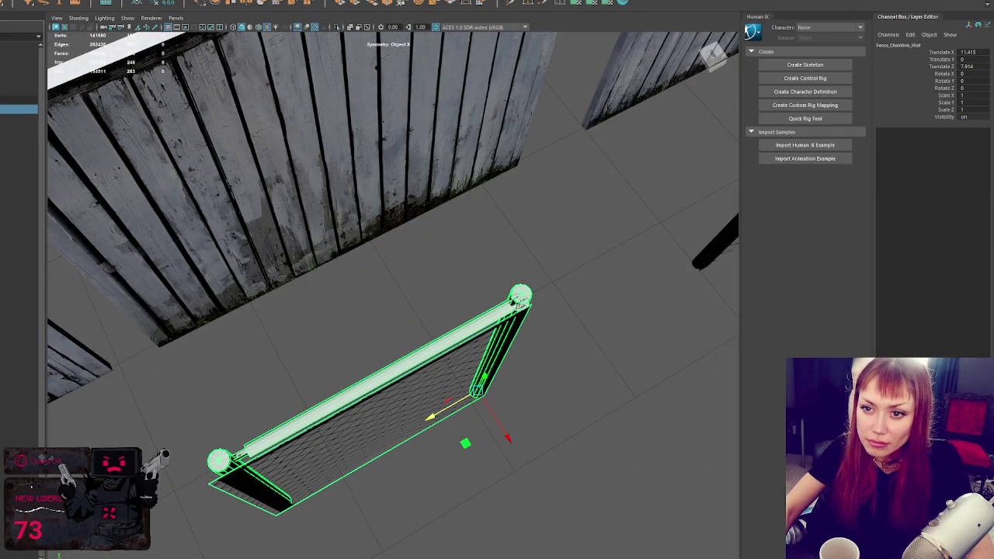
pyautogui.press('Down')
pyautogui.press('Down')
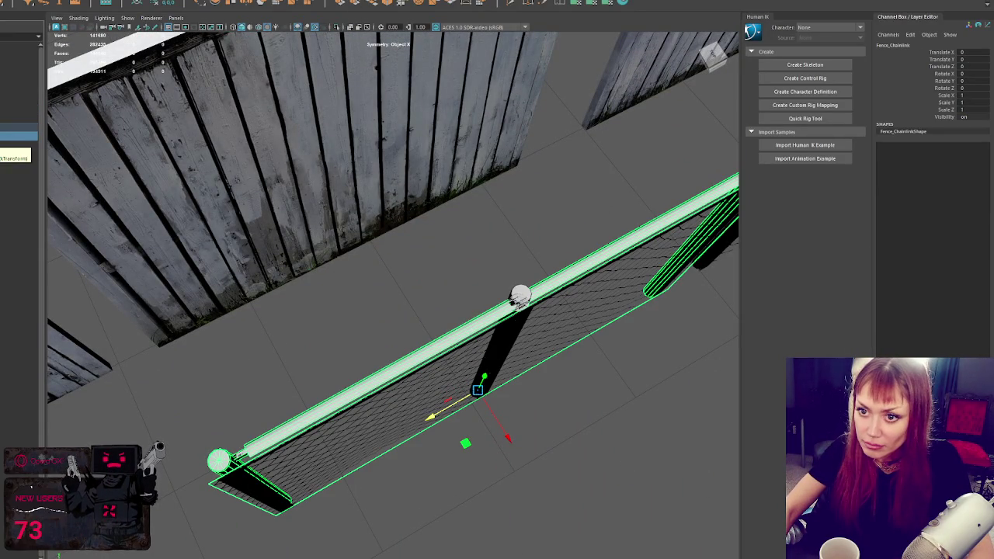
pyautogui.press('f')
pyautogui.moveTo(431, 282); pyautogui.dragTo(306, 297)
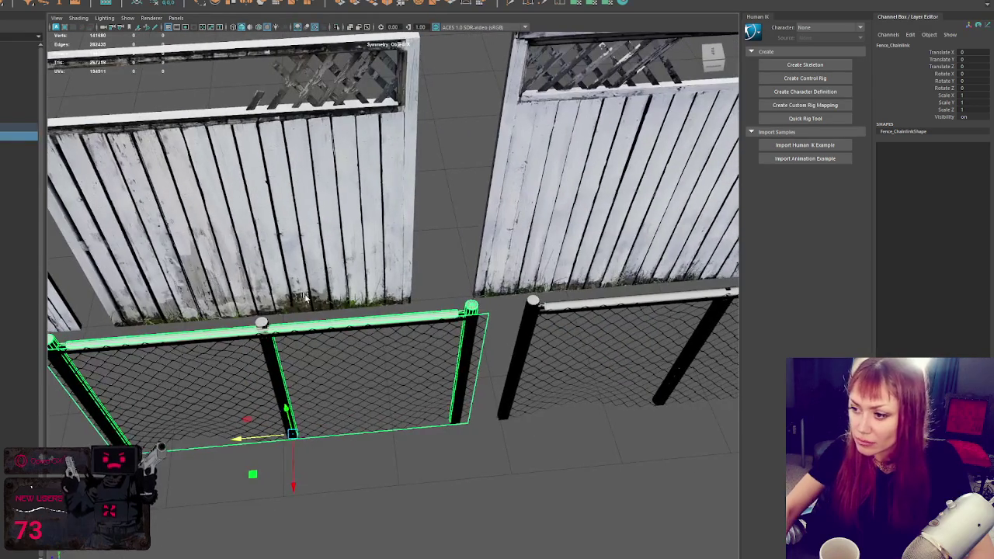
pyautogui.click(305, 298)
pyautogui.click(586, 339)
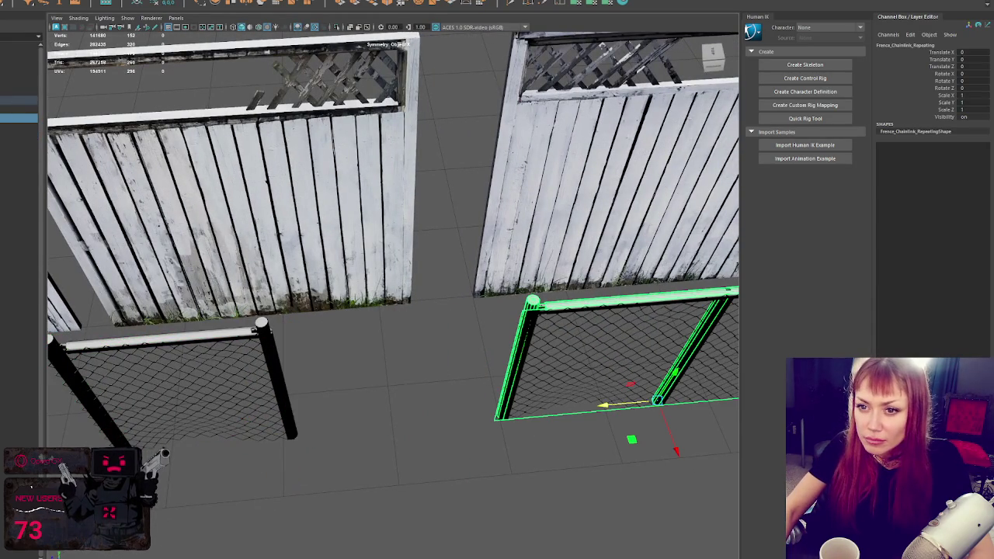
pyautogui.press('Down')
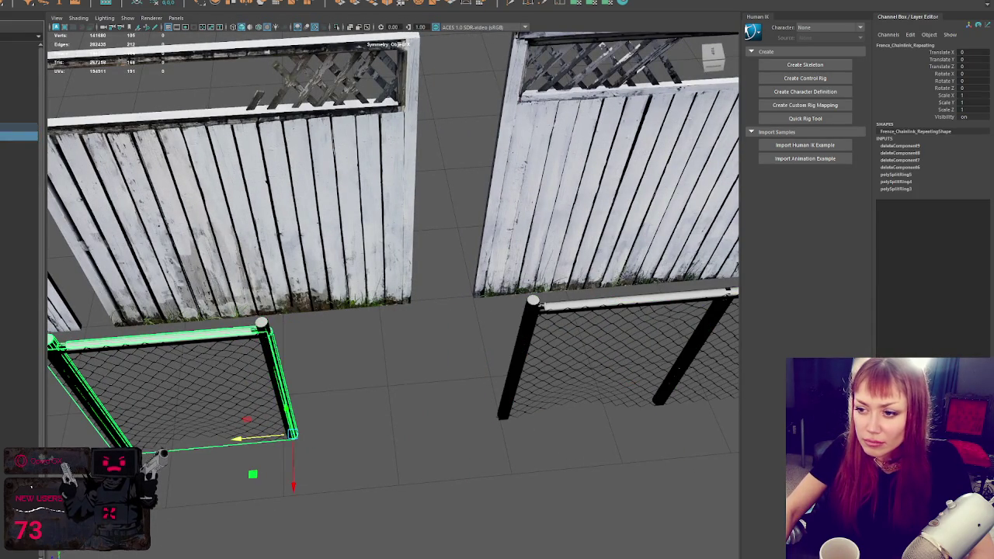
pyautogui.press('Down')
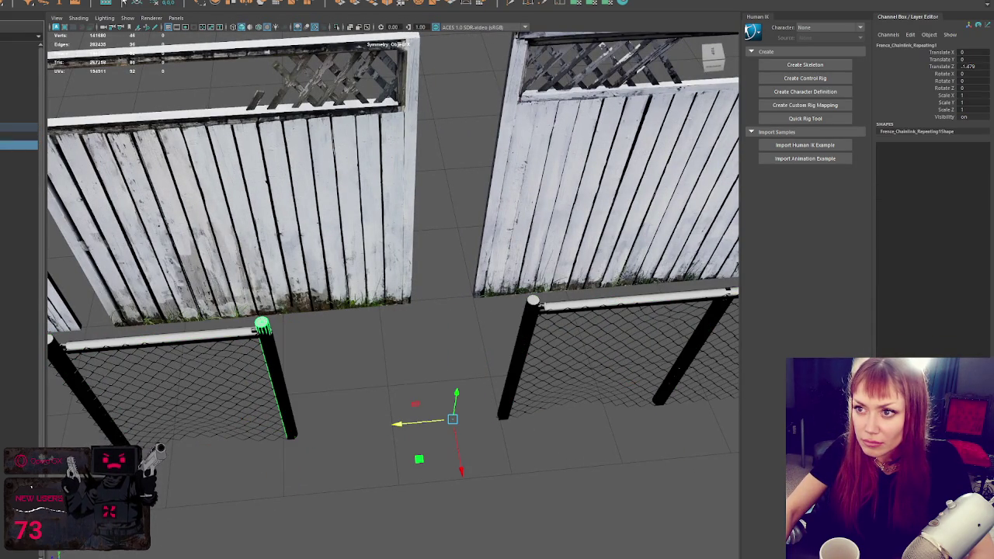
pyautogui.scroll(5, 287, 334)
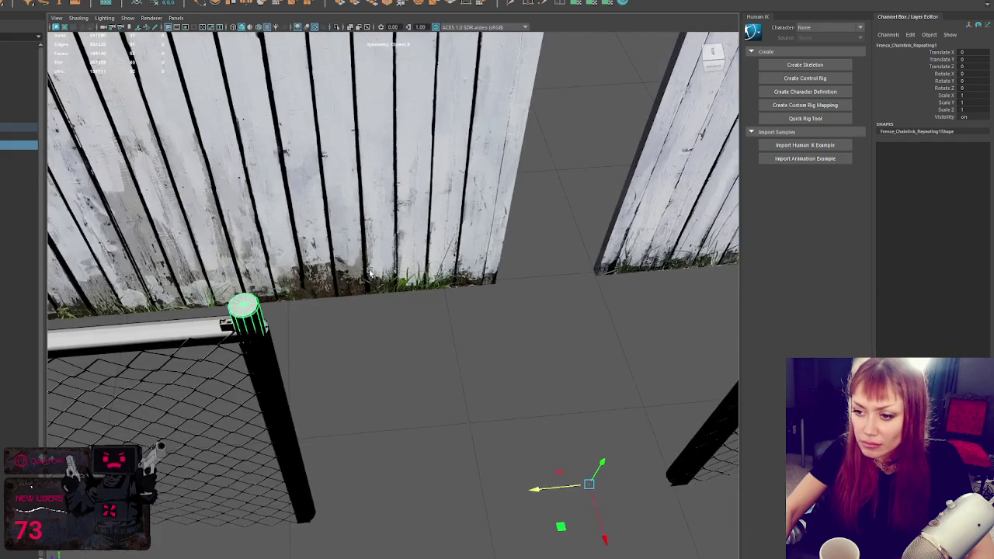
# - Hide the Fence_Chainlink_Repeating1 post, extrude the rail's end edge and merge its vertices
pyautogui.hotkey('ctrl', 'h')
pyautogui.click(261, 329)
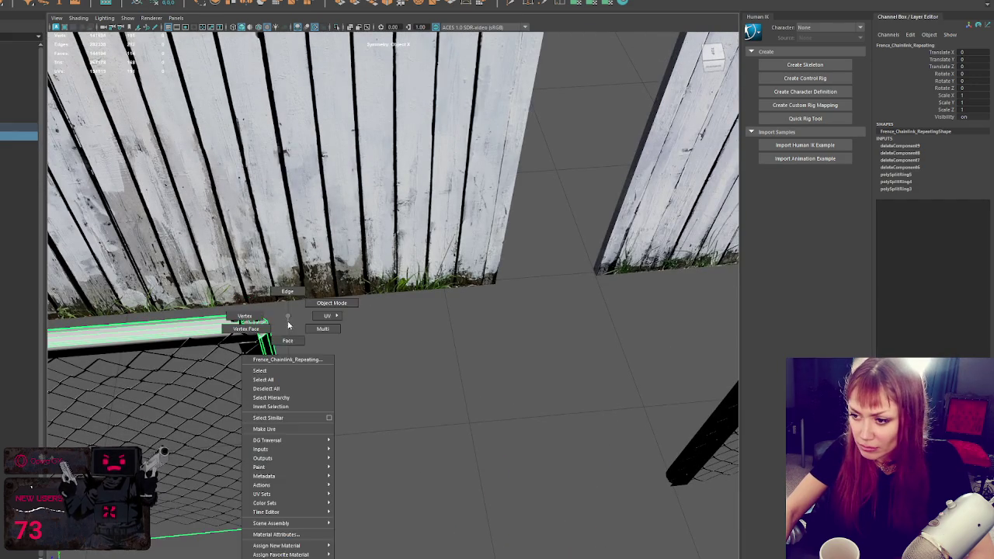
pyautogui.click(271, 327)
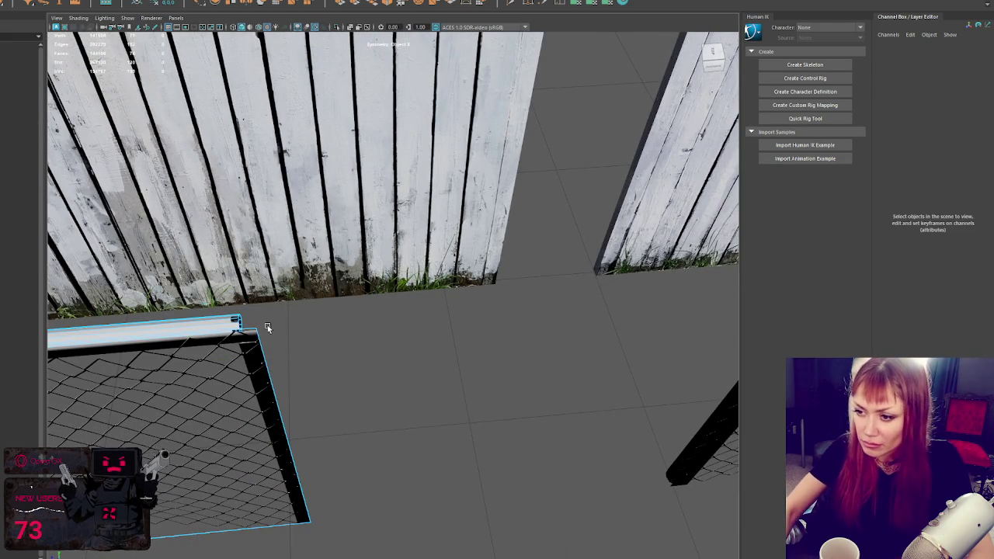
pyautogui.rightClick(237, 320)
pyautogui.click(236, 318)
pyautogui.click(236, 319)
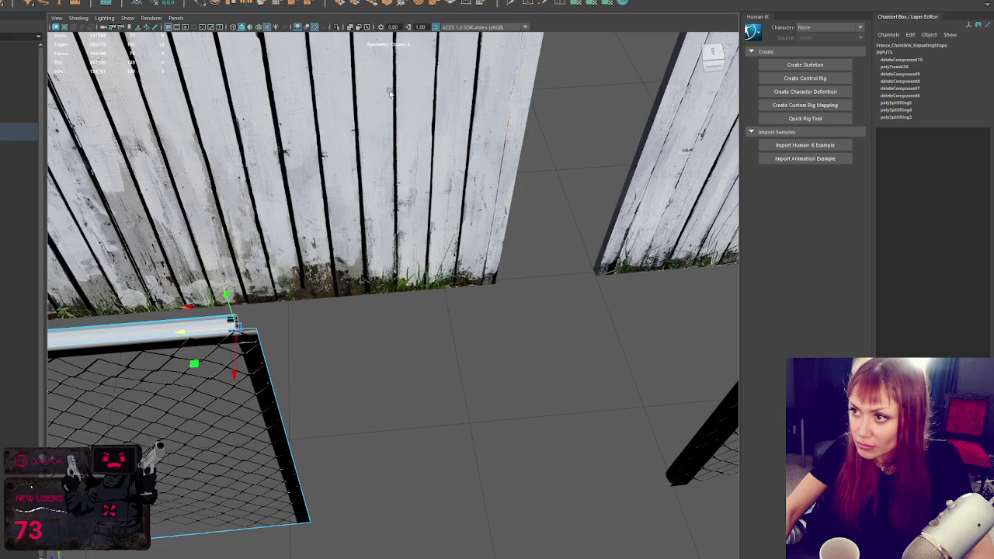
pyautogui.hotkey('ctrl', 'e')
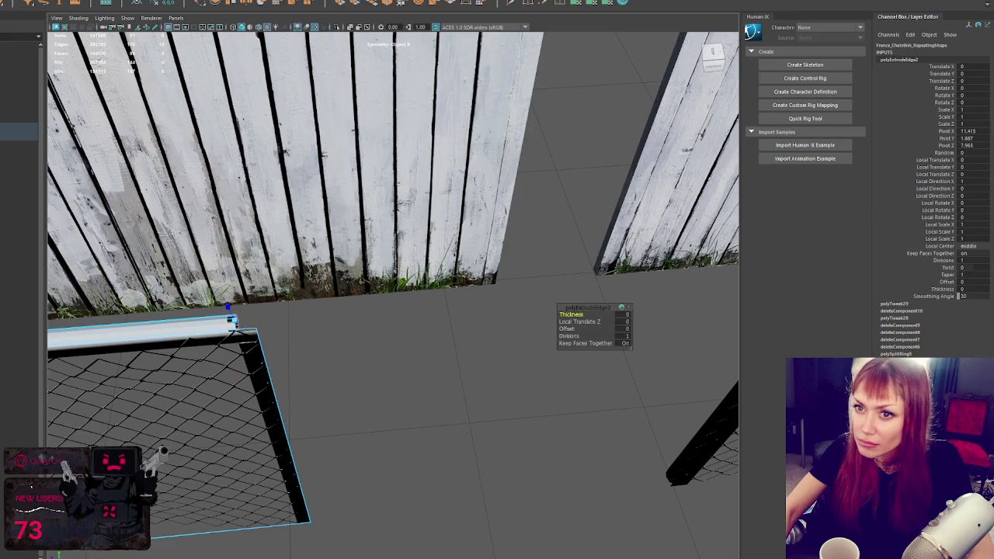
pyautogui.click(24, 1)
pyautogui.click(46, 74)
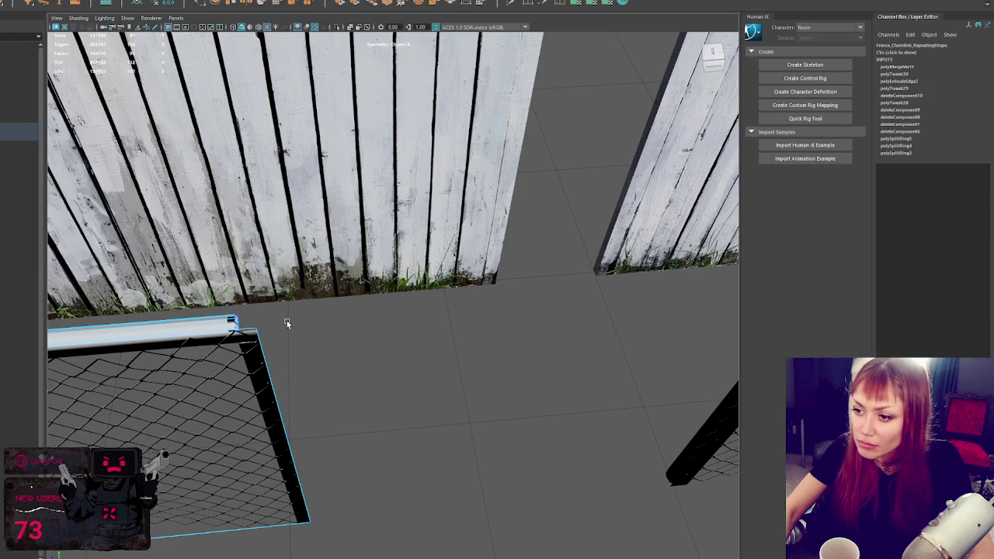
# - Isolate the railing to inspect it along its length, then show the full scene again
pyautogui.rightClick(291, 316)
pyautogui.click(320, 349)
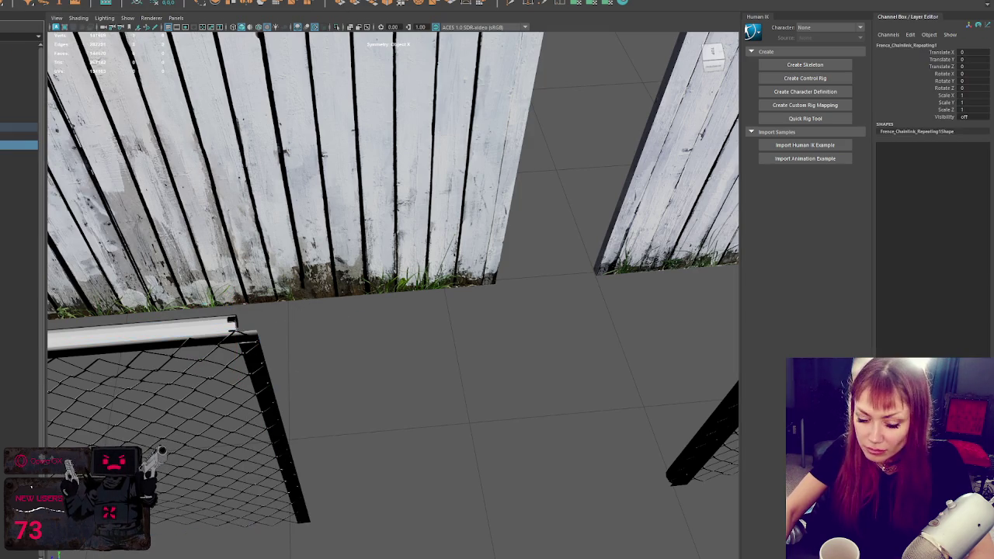
pyautogui.click(186, 329)
pyautogui.moveTo(186, 329)
pyautogui.mouseDown()
pyautogui.moveTo(350, 337)
pyautogui.moveTo(381, 329)
pyautogui.moveTo(402, 311)
pyautogui.moveTo(373, 269)
pyautogui.mouseUp()
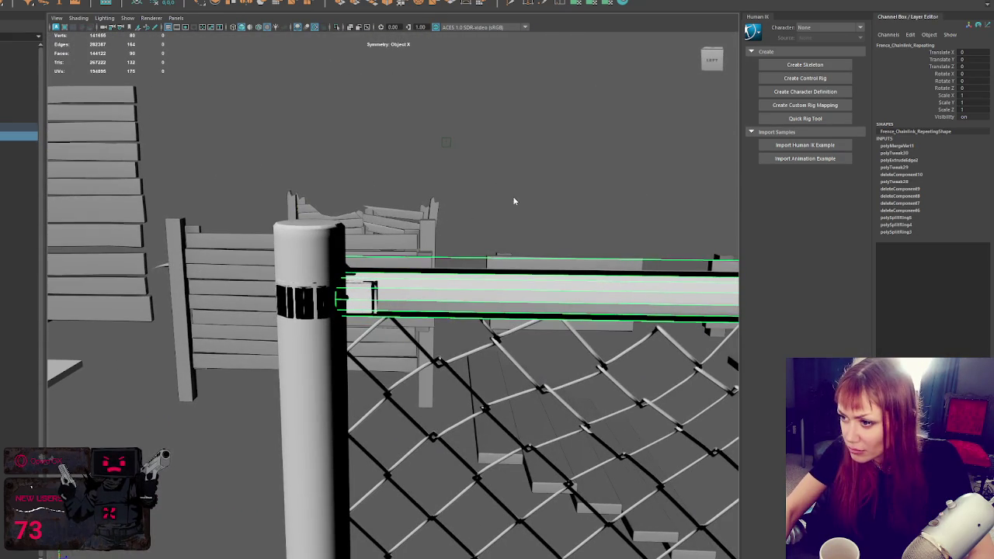
pyautogui.click(437, 250)
pyautogui.click(438, 268)
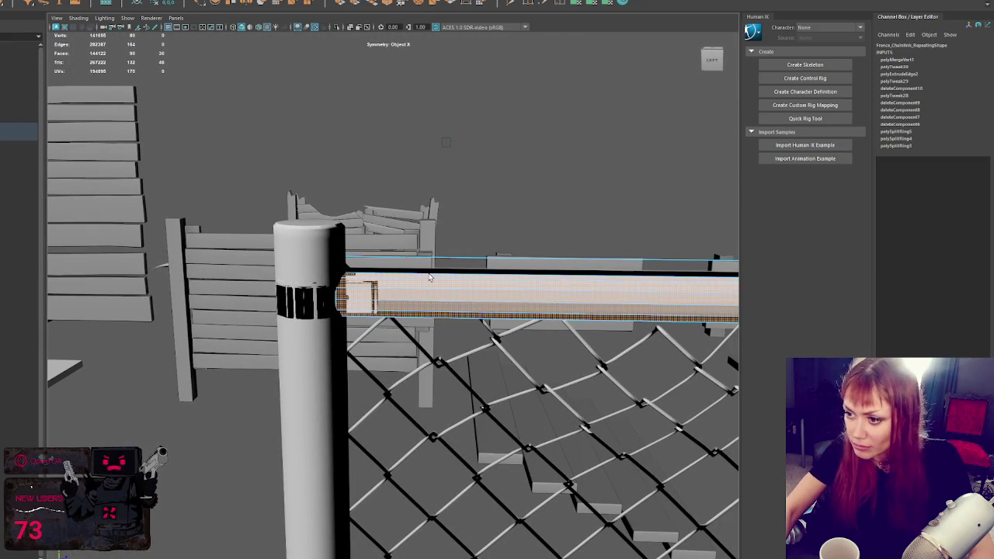
pyautogui.hotkey('ctrl', '1')
pyautogui.rightClick(483, 137)
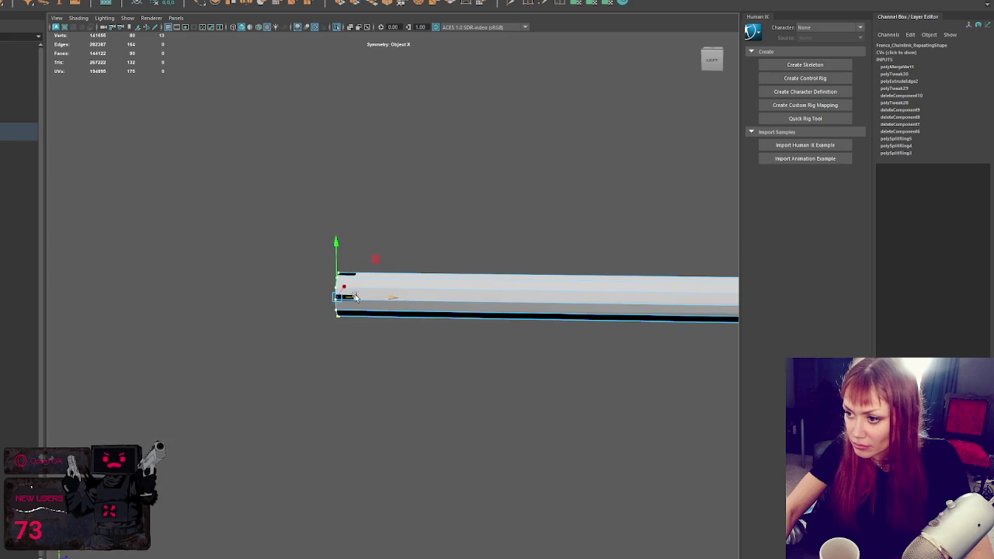
pyautogui.click(461, 142)
pyautogui.hotkey('ctrl', '1')
# - Check the rail end at the post in wireframe, then return to textured shaded display
pyautogui.hotkey('ctrl', 'z')
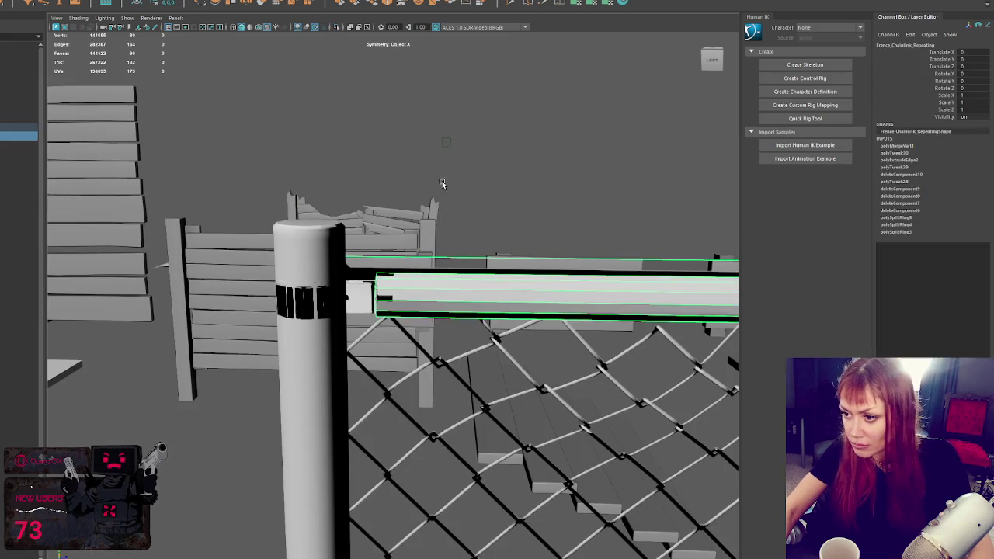
pyautogui.press('4')
pyautogui.moveTo(405, 250)
pyautogui.mouseDown()
pyautogui.moveTo(357, 334)
pyautogui.moveTo(405, 292)
pyautogui.mouseUp()
pyautogui.click(452, 129)
pyautogui.press('6')
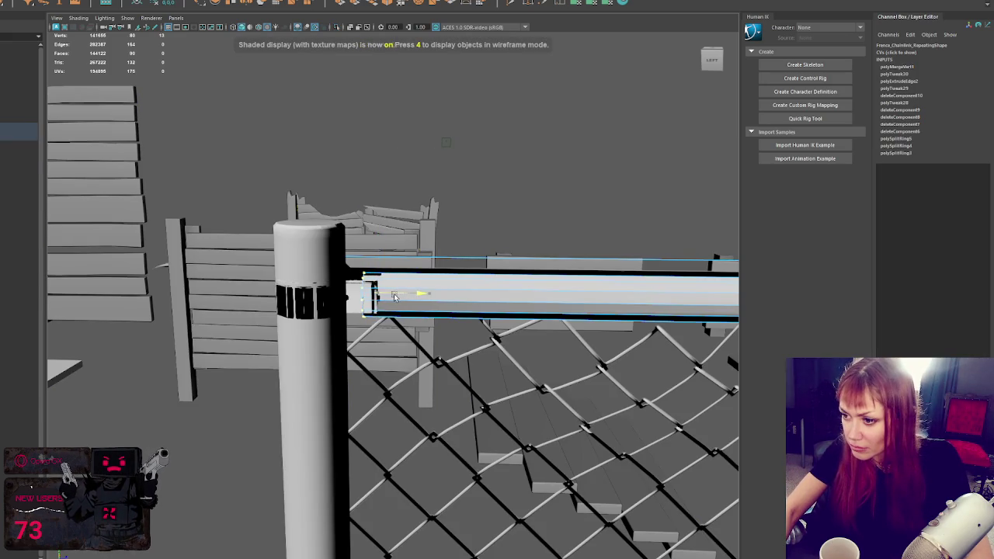
pyautogui.click(528, 131)
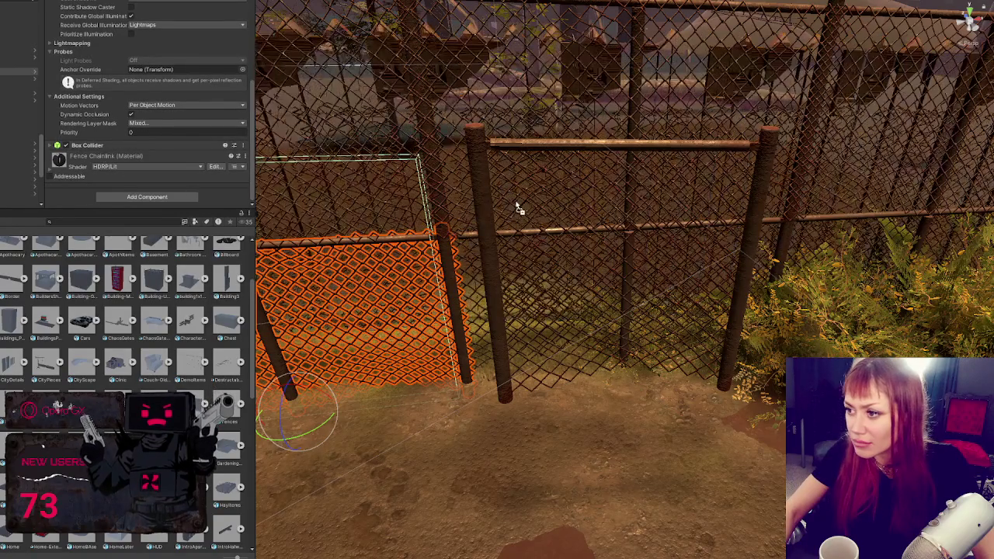
pyautogui.click(102, 159)
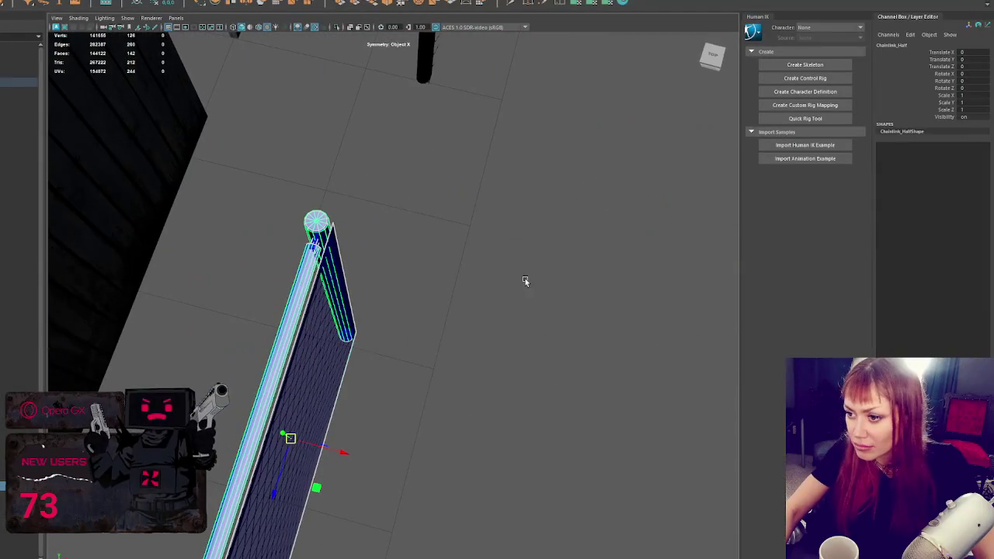
pyautogui.rightClick(393, 204)
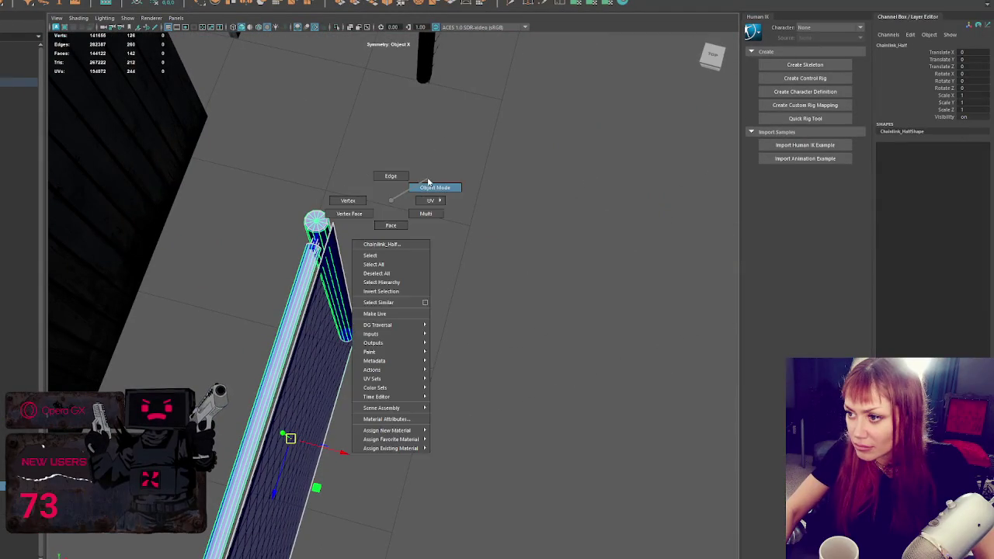
# - Soften the rail edges of the Chainlink_Half panel
pyautogui.click(433, 189)
pyautogui.click(302, 283)
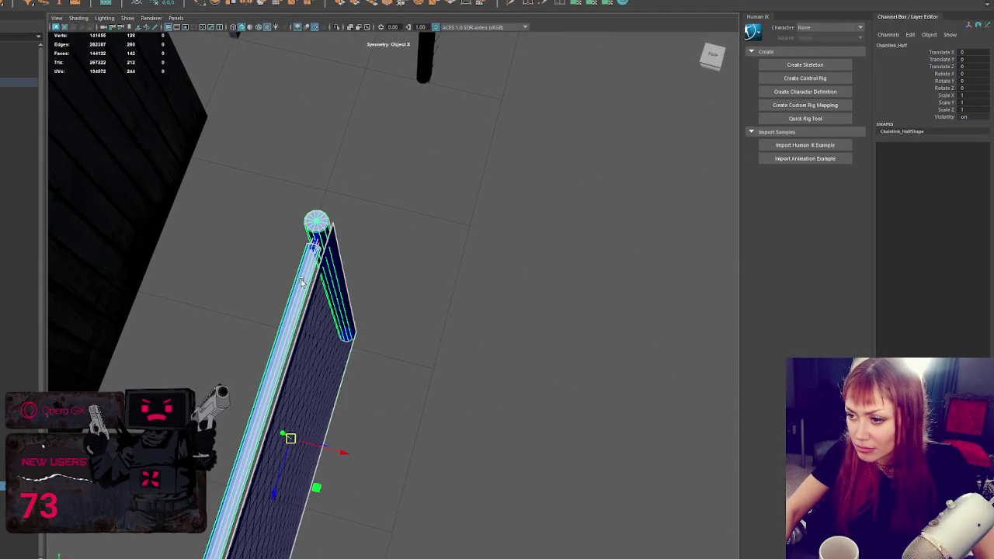
pyautogui.rightClick(302, 283)
pyautogui.click(353, 270)
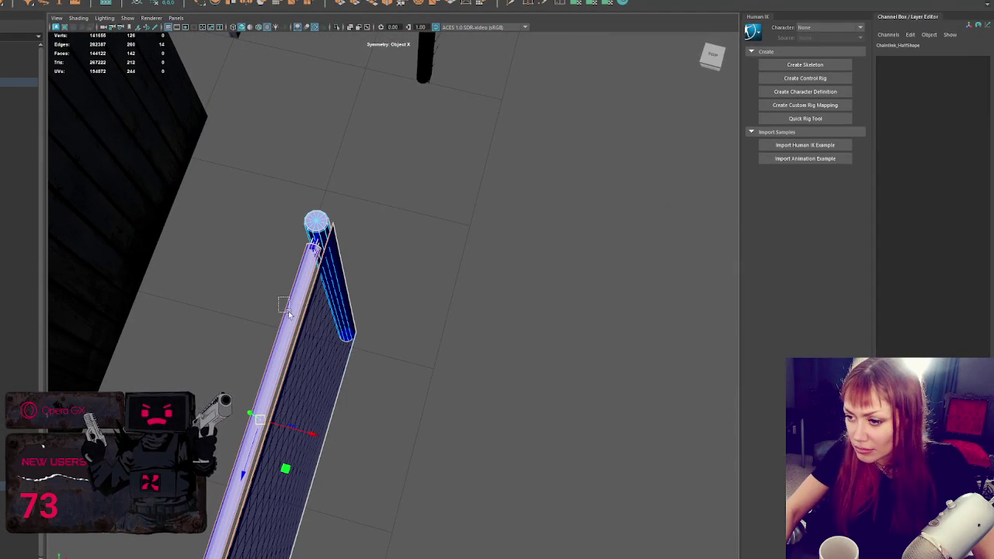
pyautogui.moveTo(297, 330); pyautogui.dragTo(299, 328)
pyautogui.rightClick(402, 234)
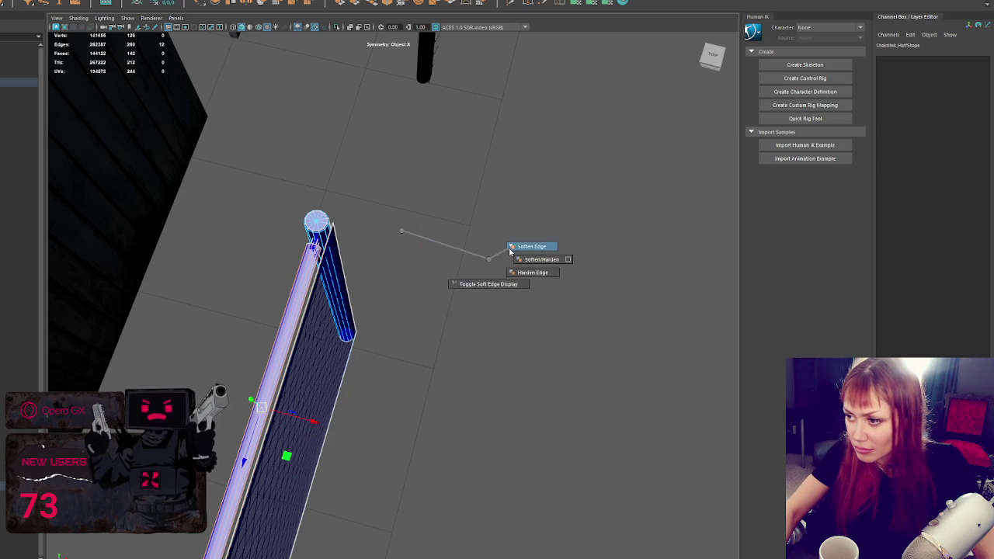
pyautogui.click(508, 244)
pyautogui.click(104, 162)
# - Export the selected Fence group, overwriting Fences.fbx, and return to Unity
pyautogui.hotkey('ctrl', 'z')
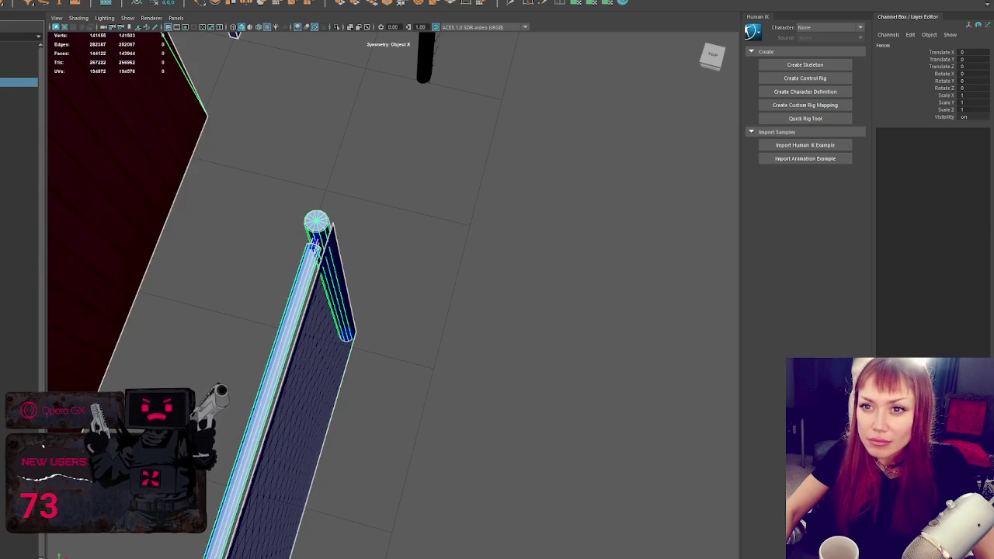
pyautogui.hotkey('ctrl', 'shift', 'e')
pyautogui.doubleClick(20, 104)
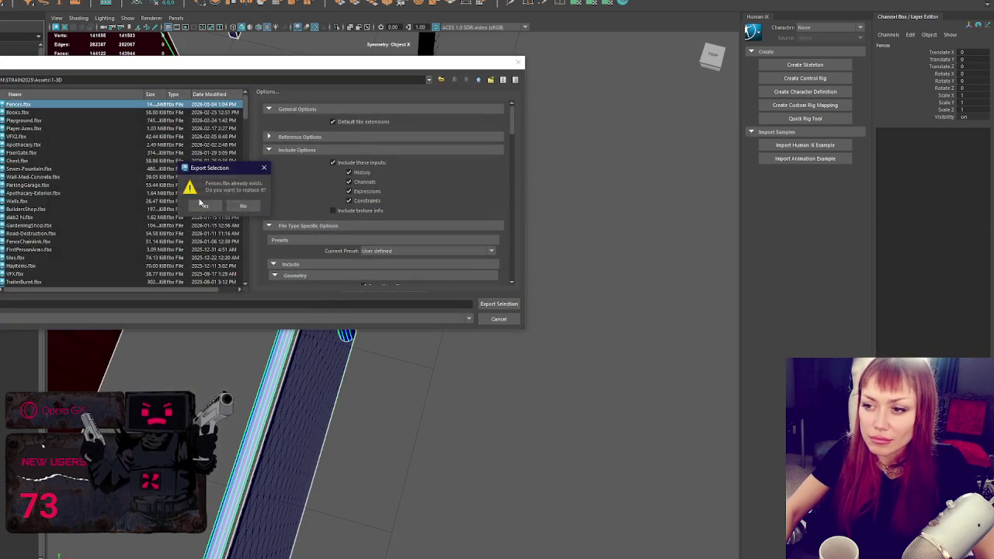
pyautogui.click(198, 206)
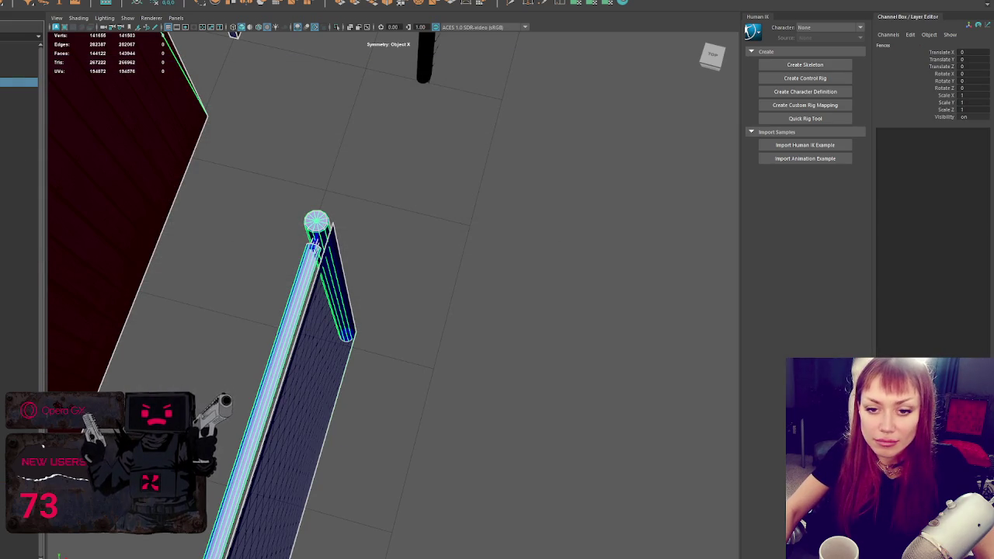
pyautogui.hotkey('alt', 'Tab')
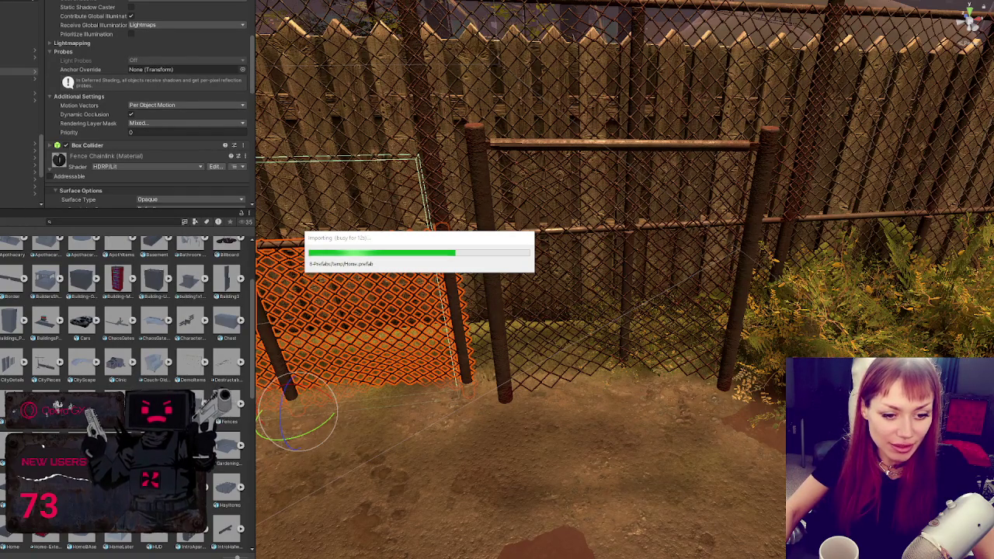
# - Select the orange chain-link gate panel and drag it down and forward toward the fence
pyautogui.click(324, 284)
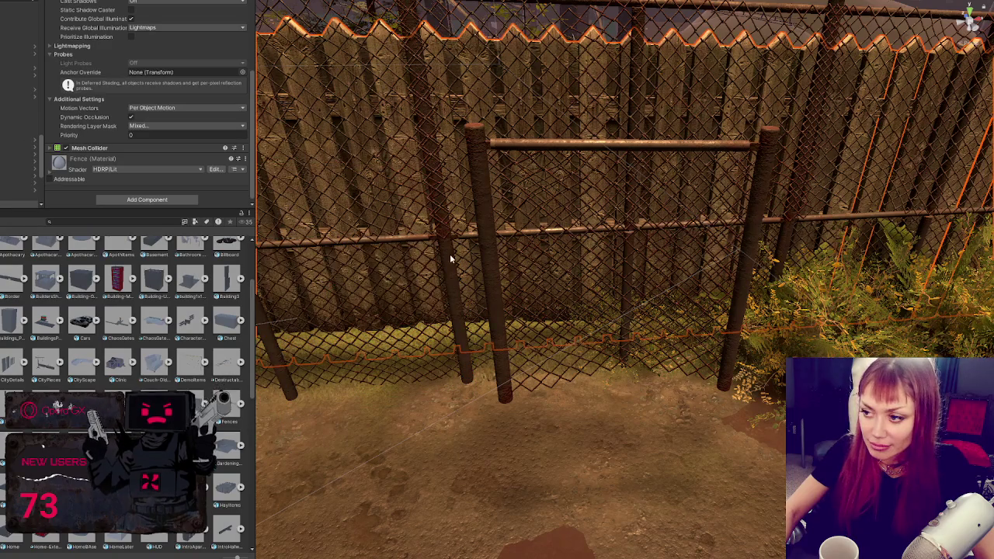
pyautogui.click(485, 217)
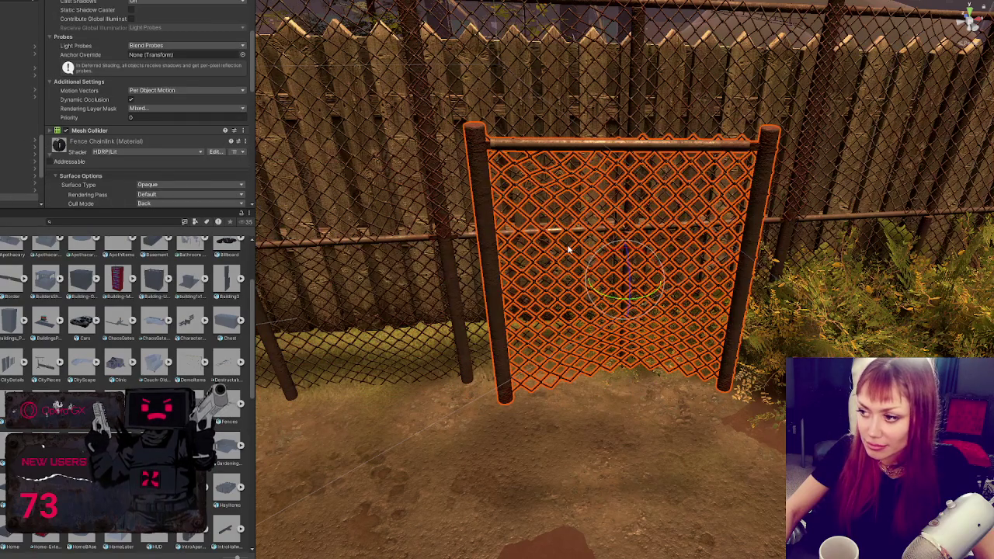
pyautogui.scroll(-3, 567, 248)
pyautogui.scroll(-2, 595, 259)
pyautogui.scroll(-2, 633, 270)
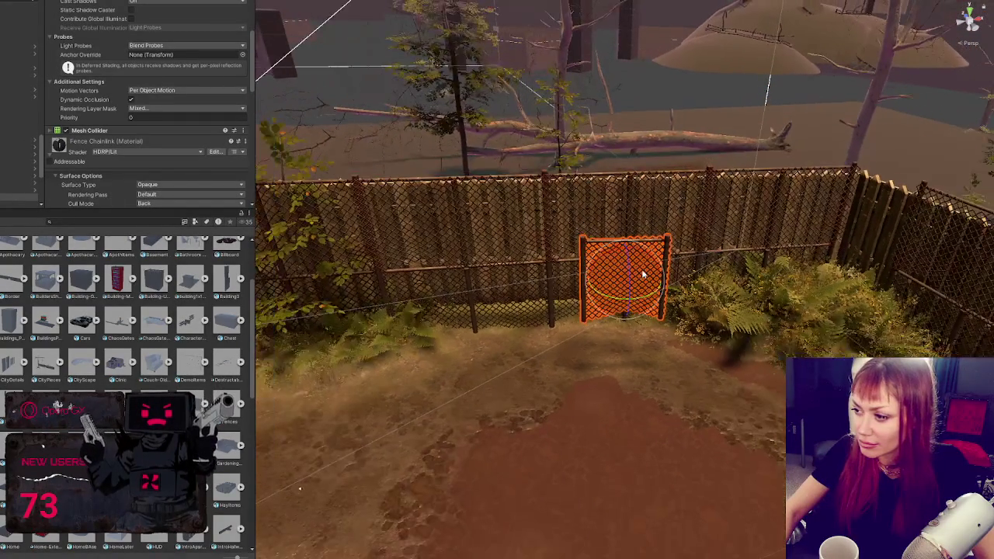
pyautogui.moveTo(625, 272)
pyautogui.mouseDown()
pyautogui.moveTo(629, 349)
pyautogui.moveTo(630, 316)
pyautogui.moveTo(656, 334)
pyautogui.moveTo(955, 303)
pyautogui.mouseUp()
pyautogui.press('f')
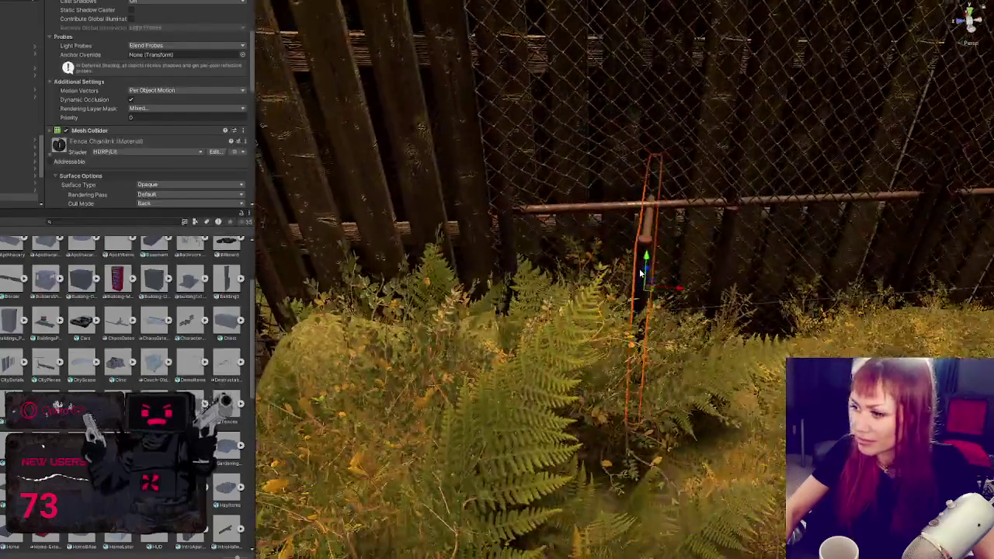
# - Rotate the gate panel about 90° and slide it into the fence corner gap beside the wooden planks
pyautogui.press('e')
pyautogui.moveTo(649, 323); pyautogui.dragTo(765, 266)
pyautogui.press('w')
pyautogui.moveTo(636, 291)
pyautogui.mouseDown()
pyautogui.moveTo(598, 279)
pyautogui.moveTo(355, 277)
pyautogui.moveTo(393, 250)
pyautogui.mouseUp()
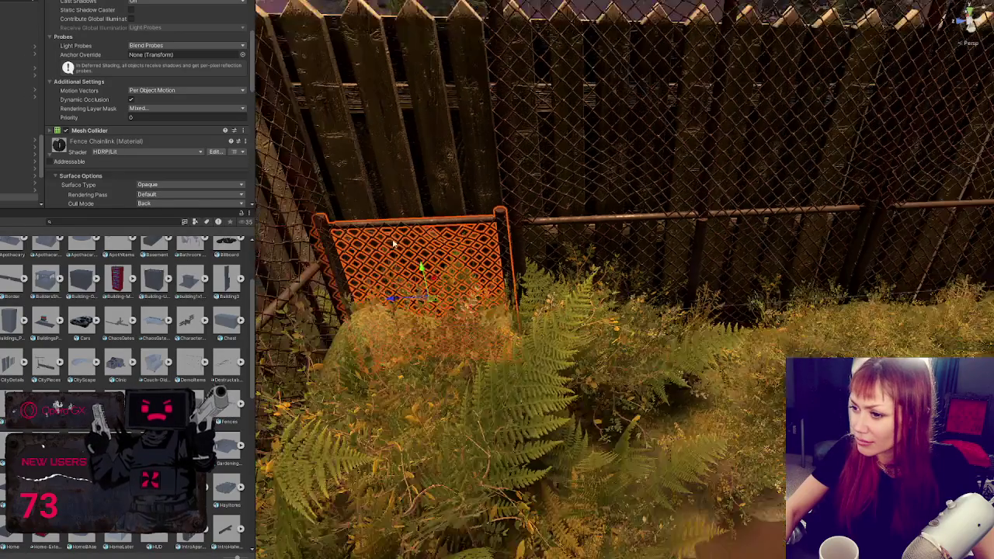
pyautogui.moveTo(470, 420)
pyautogui.mouseDown()
pyautogui.moveTo(464, 267)
pyautogui.moveTo(388, 303)
pyautogui.moveTo(262, 316)
pyautogui.mouseUp()
pyautogui.press('e')
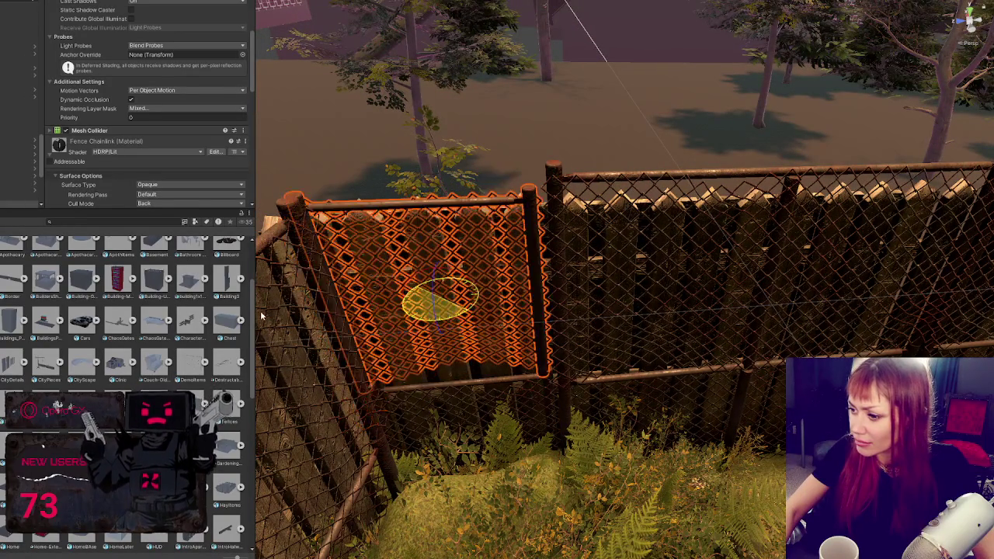
pyautogui.moveTo(486, 299)
pyautogui.mouseDown()
pyautogui.moveTo(475, 295)
pyautogui.moveTo(483, 298)
pyautogui.mouseUp()
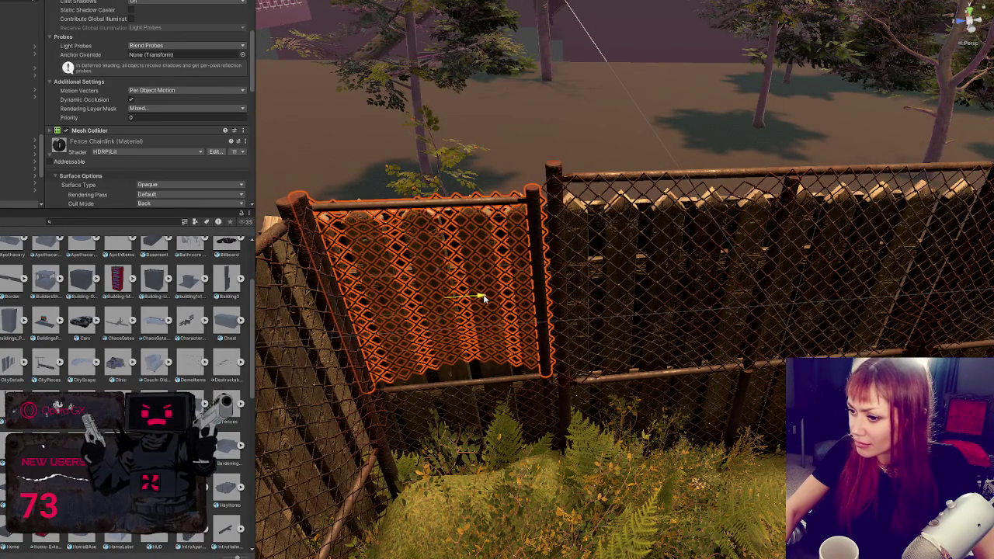
pyautogui.moveTo(543, 287)
pyautogui.mouseDown()
pyautogui.moveTo(507, 281)
pyautogui.moveTo(564, 309)
pyautogui.mouseUp()
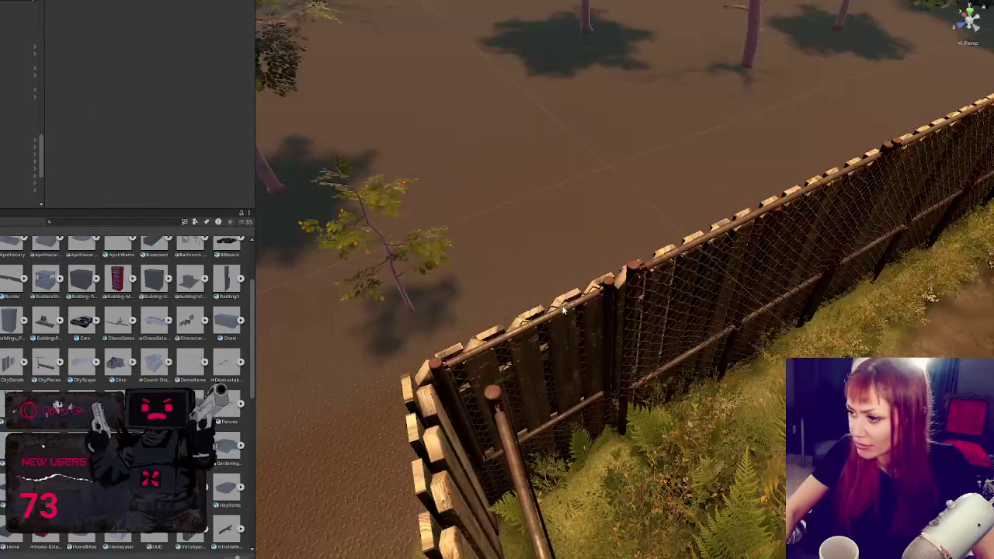
# - Raise the two selected half chain-link panels slightly
pyautogui.click(564, 309)
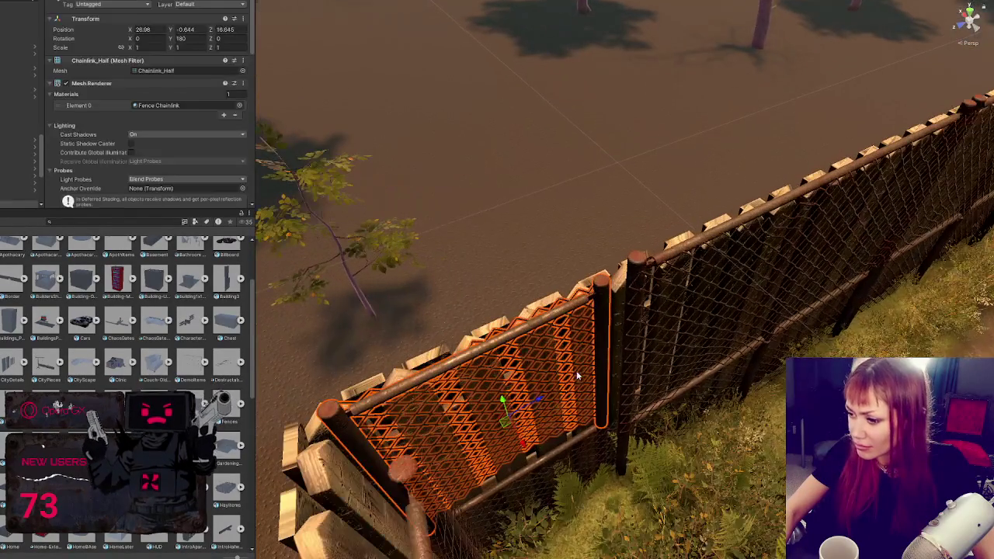
pyautogui.keyDown('shift'); pyautogui.click(566, 448); pyautogui.keyUp('shift')
pyautogui.moveTo(522, 479); pyautogui.dragTo(525, 487)
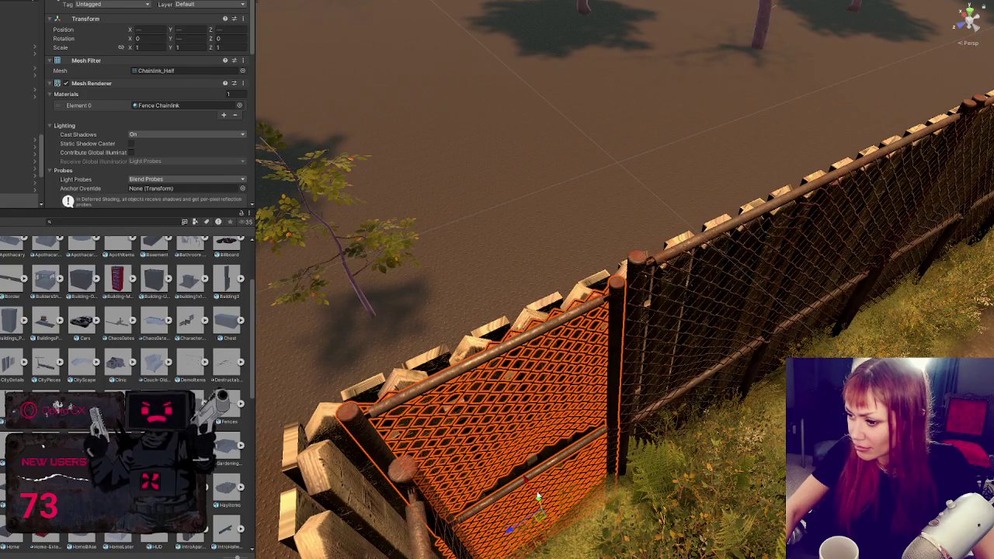
pyautogui.moveTo(536, 497); pyautogui.dragTo(548, 493)
# - Select the Fence_Chainlink panel and view its model import settings showing Scale Factor 1.135
pyautogui.click(634, 264)
pyautogui.press('f')
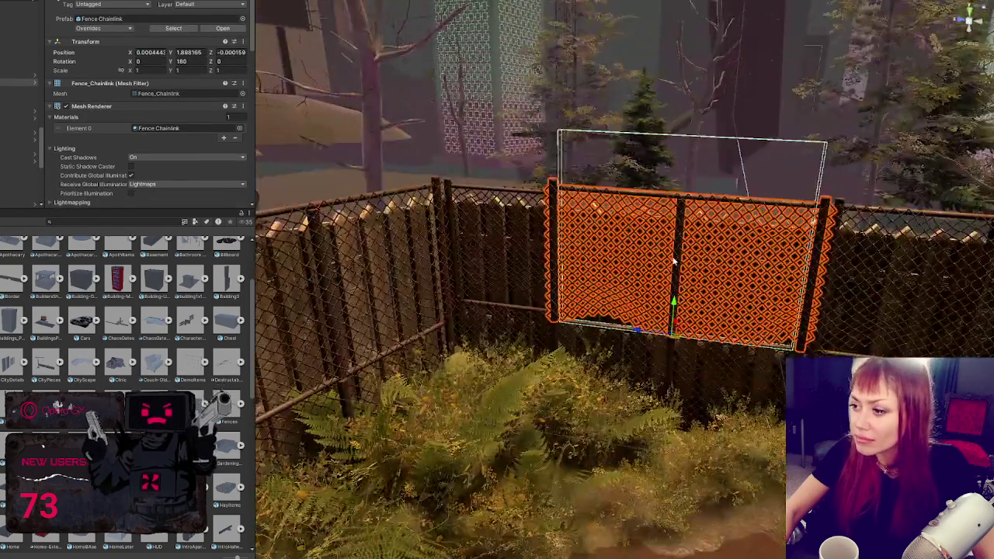
pyautogui.moveTo(674, 263)
pyautogui.mouseDown()
pyautogui.moveTo(587, 267)
pyautogui.moveTo(566, 291)
pyautogui.moveTo(665, 261)
pyautogui.moveTo(459, 280)
pyautogui.moveTo(451, 251)
pyautogui.moveTo(543, 262)
pyautogui.moveTo(437, 104)
pyautogui.moveTo(517, 129)
pyautogui.moveTo(511, 121)
pyautogui.moveTo(501, 163)
pyautogui.moveTo(513, 223)
pyautogui.mouseUp()
pyautogui.click(512, 223)
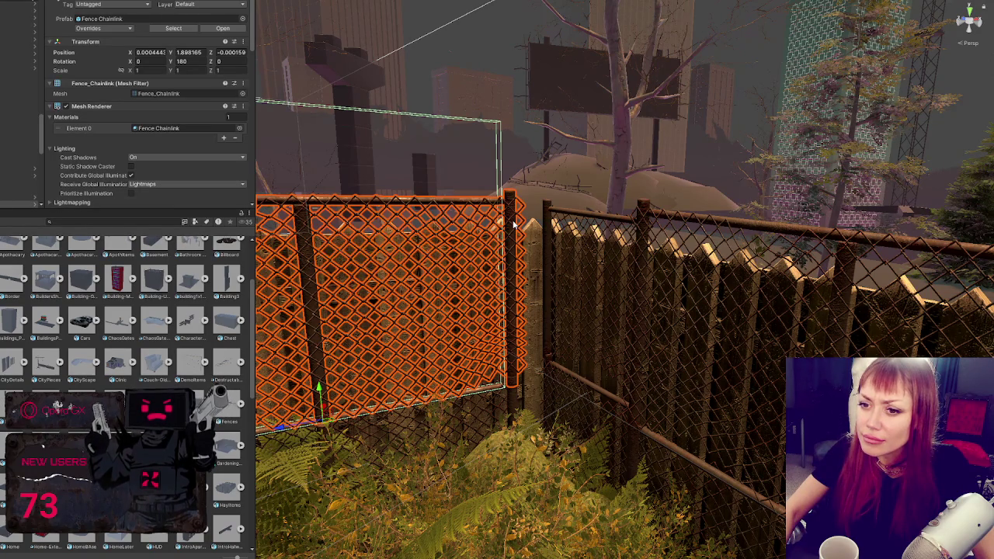
pyautogui.hotkey('ctrl', 'z')
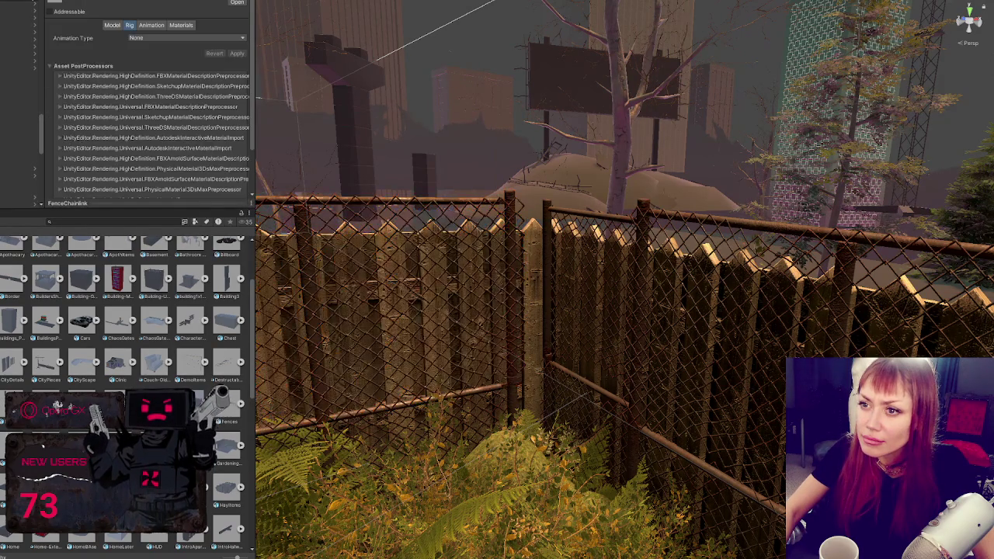
pyautogui.click(110, 26)
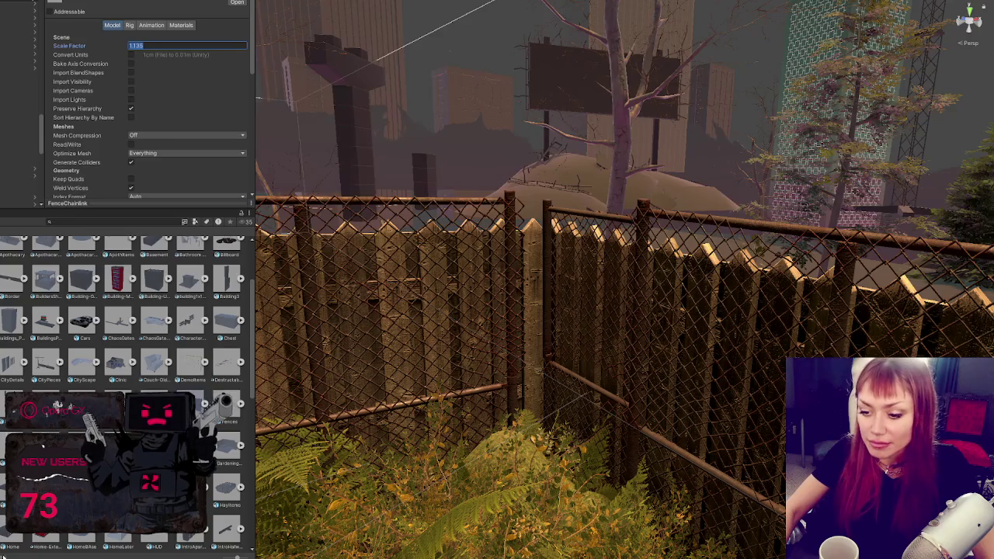
pyautogui.hotkey('alt', 'Tab')
# - Set the chain-link panel's Scale X/Y/Z to 1.135, freeze transforms and delete history
pyautogui.write('f')
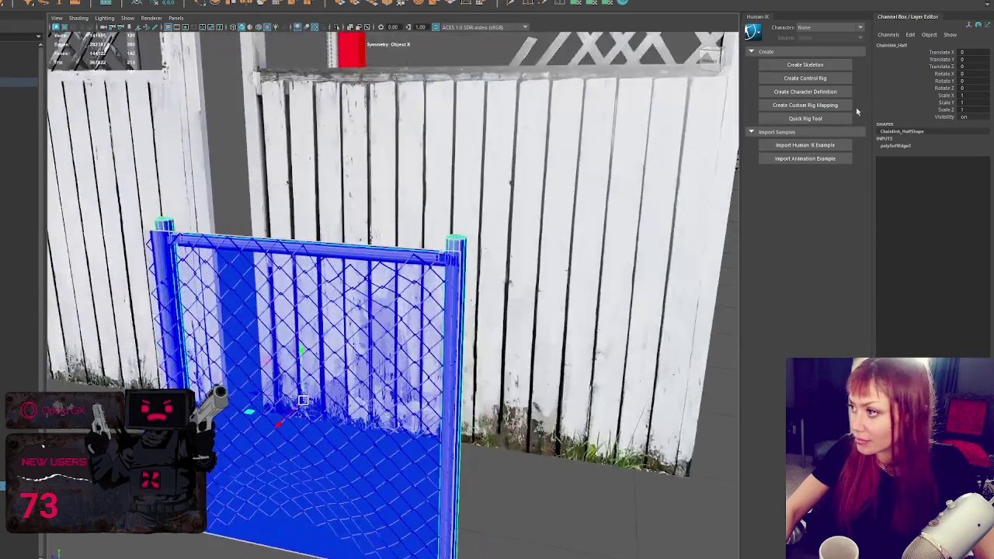
pyautogui.write('1.135')
pyautogui.press('Tab')
pyautogui.write('1.135')
pyautogui.press('Tab')
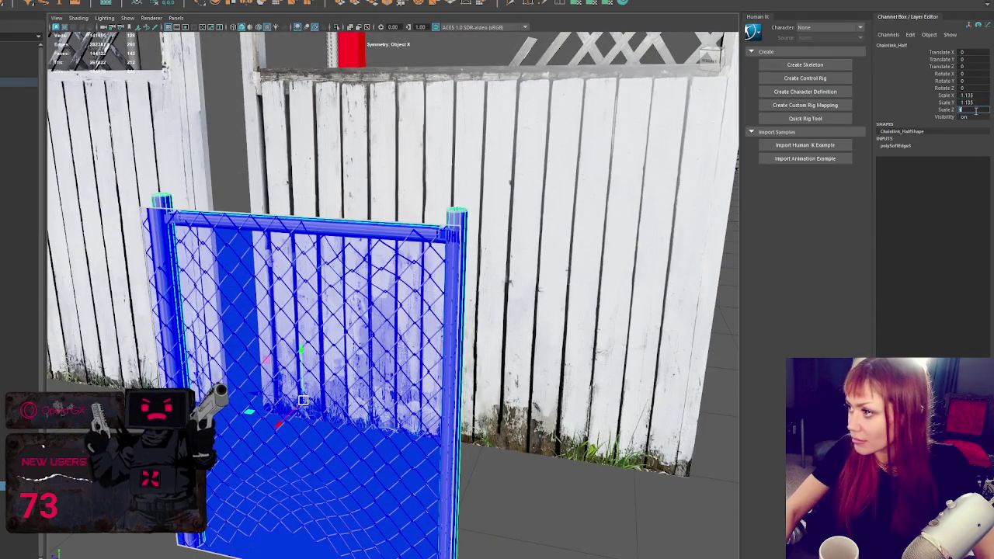
pyautogui.press('Tab')
pyautogui.hotkey('ctrl', 'shift', 'f')
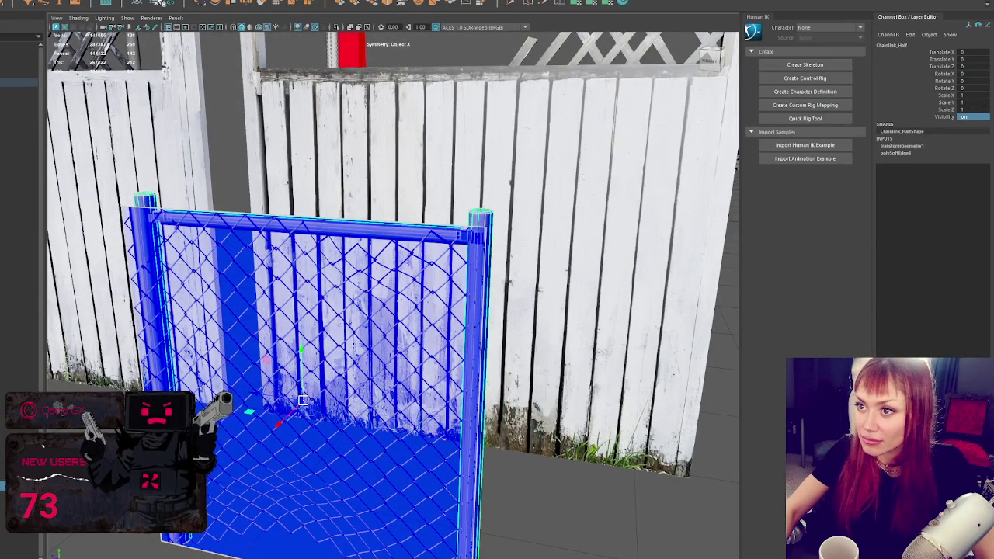
pyautogui.hotkey('alt', 'shift', 'd')
# - Select the Fences group and export it over the existing Fences.fbx file
pyautogui.press('Up')
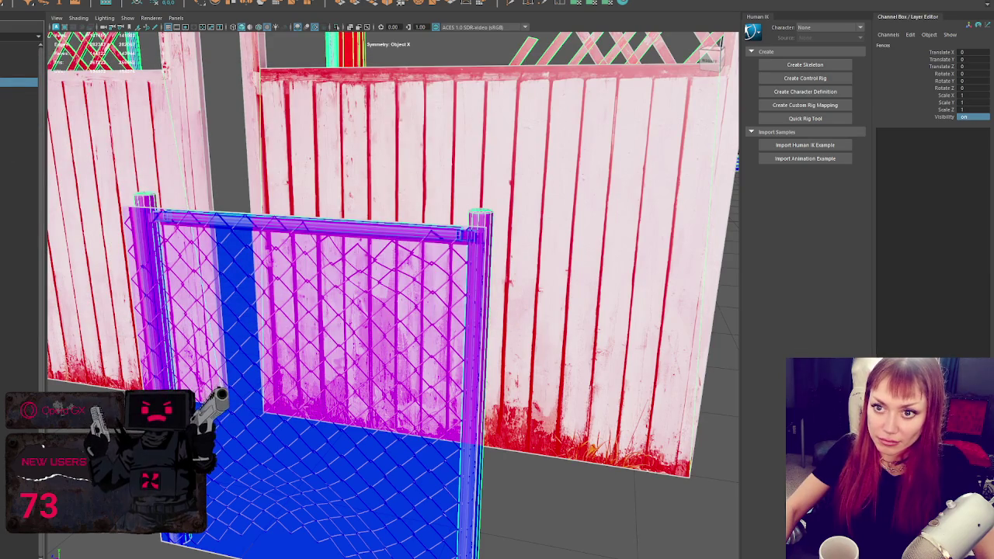
pyautogui.doubleClick(28, 109)
pyautogui.click(213, 211)
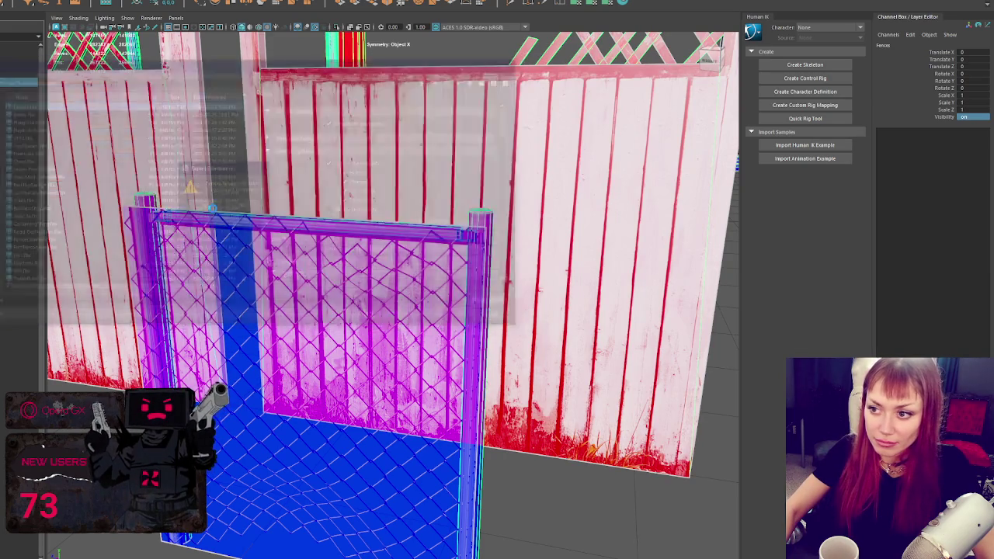
pyautogui.hotkey('alt', 'Tab')
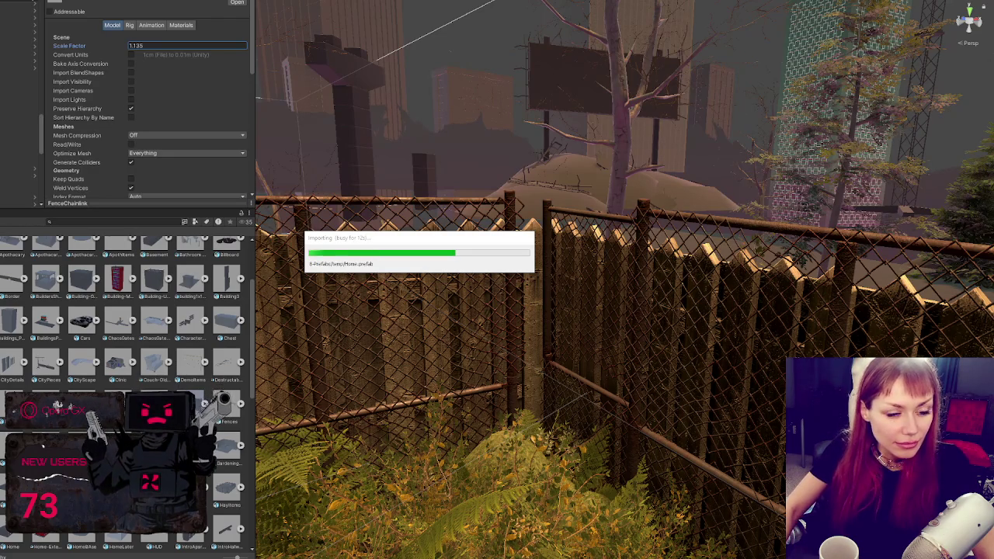
# - Nudge the chain-link panel and shift the Chainlink_Half panel slightly left to meet the posts
pyautogui.click(544, 210)
pyautogui.moveTo(610, 301)
pyautogui.mouseDown()
pyautogui.moveTo(617, 327)
pyautogui.moveTo(608, 313)
pyautogui.moveTo(601, 349)
pyautogui.mouseUp()
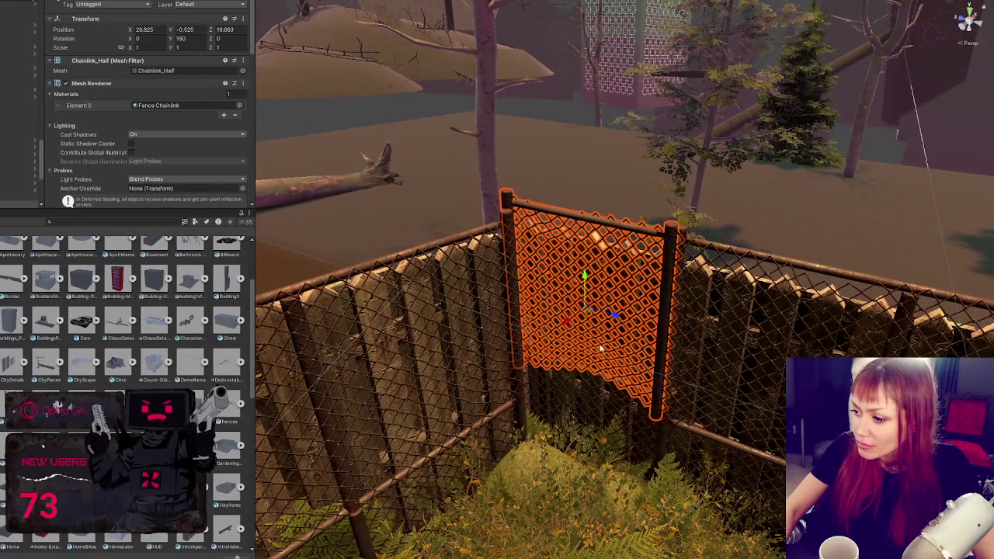
pyautogui.click(656, 433)
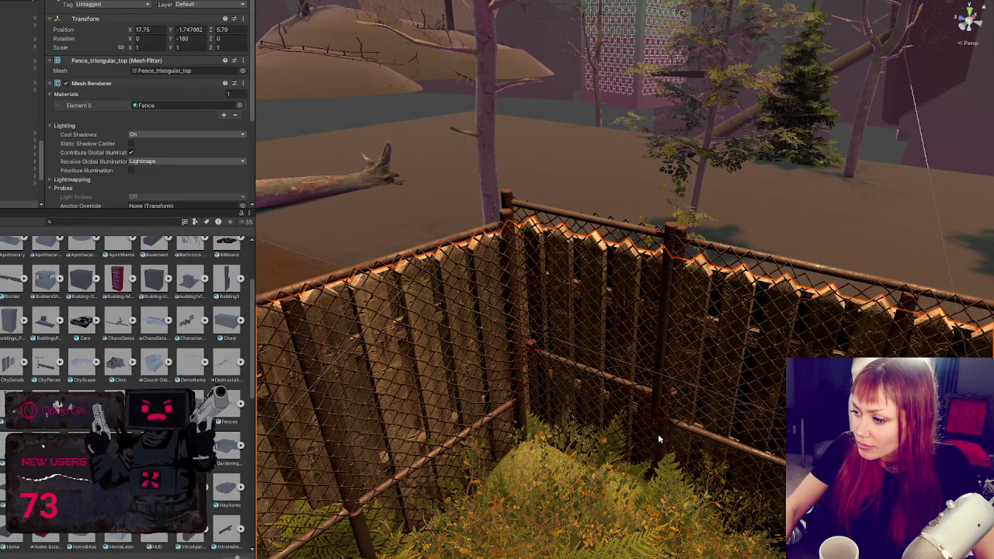
pyautogui.click(533, 396)
pyautogui.moveTo(611, 418); pyautogui.dragTo(554, 428)
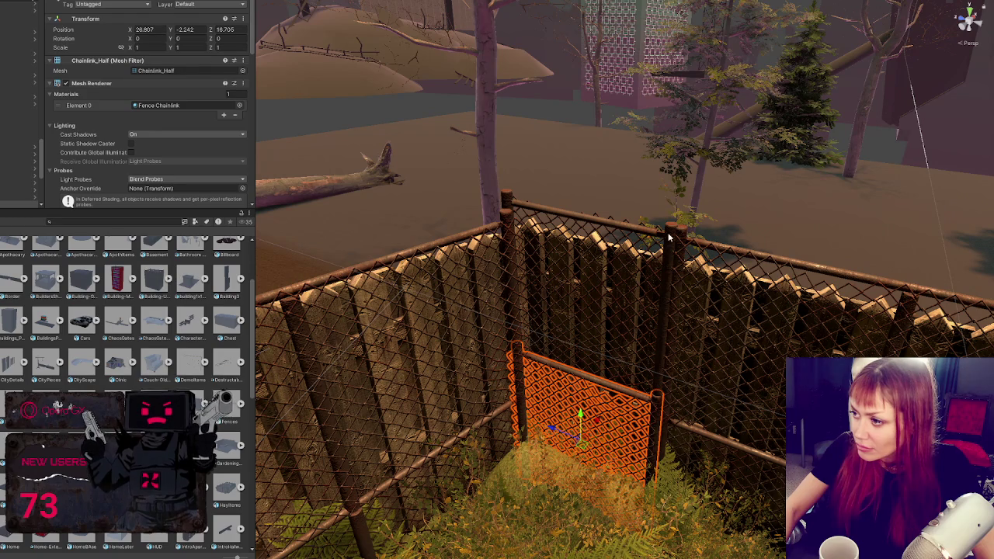
pyautogui.press('f')
pyautogui.moveTo(668, 237)
pyautogui.mouseDown()
pyautogui.moveTo(575, 257)
pyautogui.moveTo(547, 293)
pyautogui.moveTo(533, 295)
pyautogui.moveTo(573, 284)
pyautogui.moveTo(670, 301)
pyautogui.moveTo(621, 313)
pyautogui.moveTo(534, 295)
pyautogui.moveTo(741, 304)
pyautogui.moveTo(760, 287)
pyautogui.mouseUp()
pyautogui.press('e')
pyautogui.press('w')
# - Shift the corner Fence_Chainlink panel and the lower panel up into the fence line
pyautogui.click(766, 243)
pyautogui.press('f')
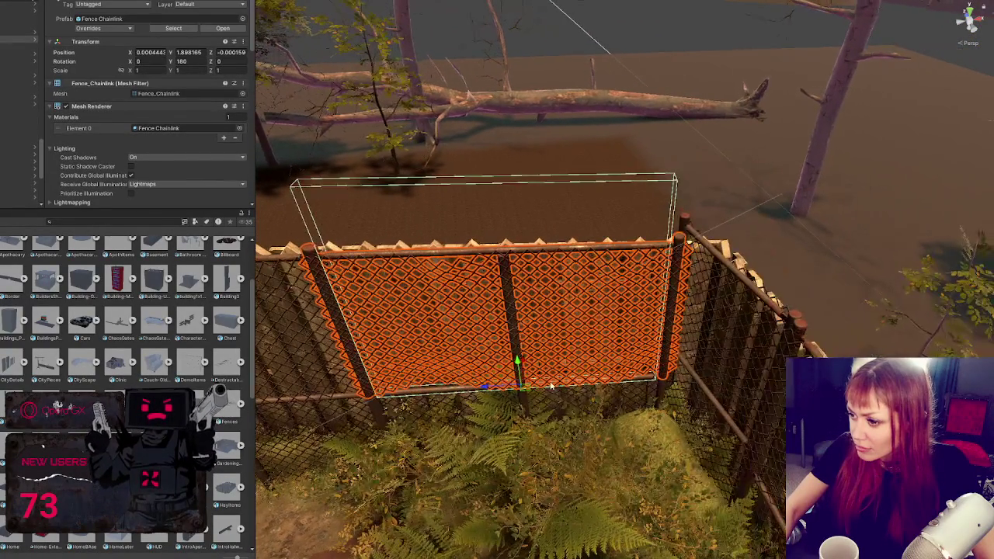
pyautogui.keyDown('shift'); pyautogui.click(528, 450); pyautogui.keyUp('shift')
pyautogui.moveTo(532, 508)
pyautogui.mouseDown()
pyautogui.moveTo(543, 485)
pyautogui.moveTo(567, 483)
pyautogui.moveTo(570, 457)
pyautogui.moveTo(435, 419)
pyautogui.moveTo(538, 224)
pyautogui.mouseUp()
pyautogui.press('e')
pyautogui.press('w')
pyautogui.click(585, 364)
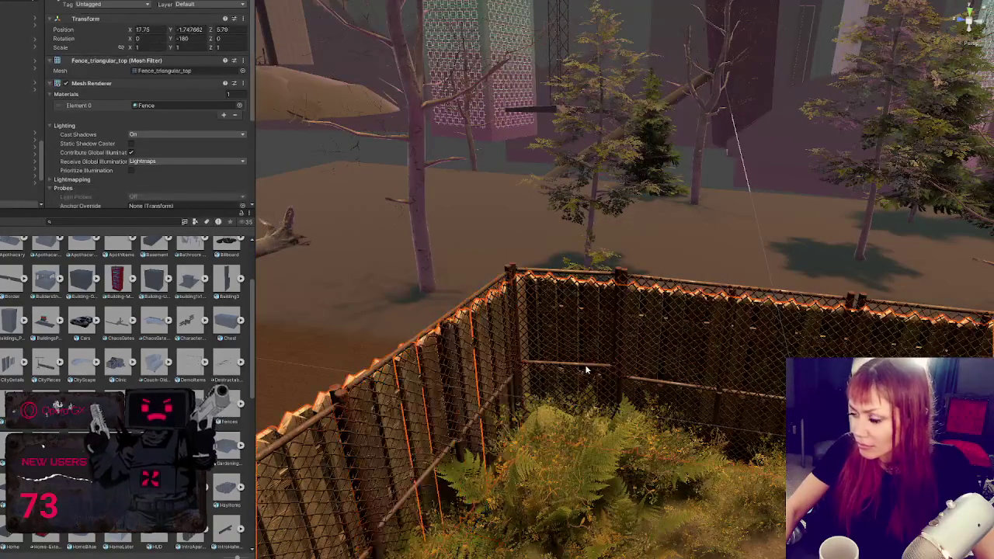
# - Remove the Mesh Collider from the small half chain-link panel
pyautogui.click(585, 364)
pyautogui.click(91, 84)
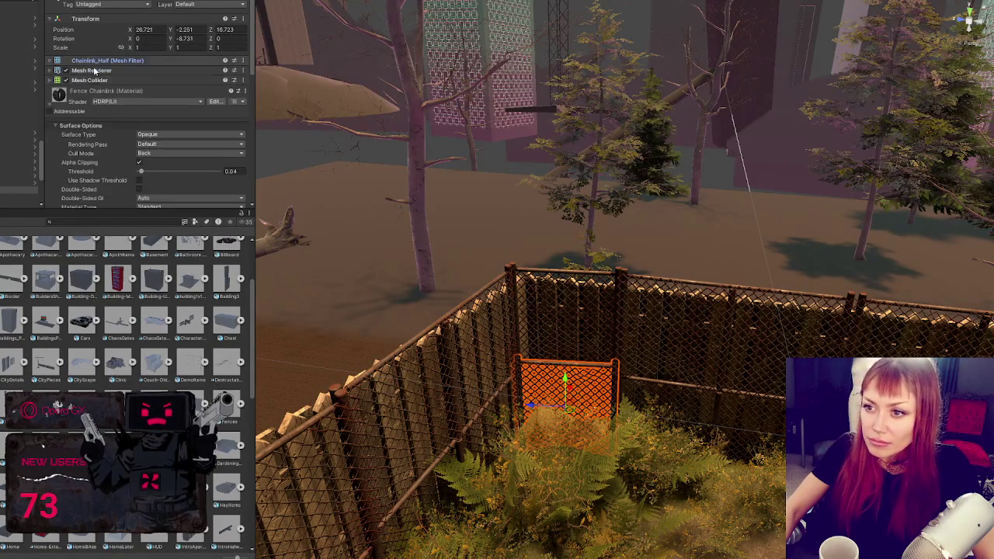
pyautogui.click(126, 80)
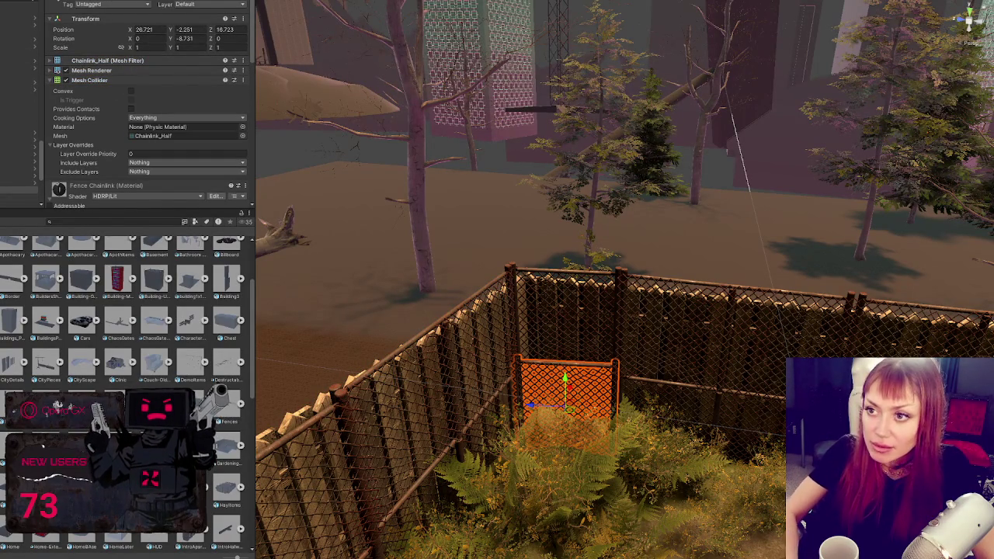
pyautogui.click(121, 79)
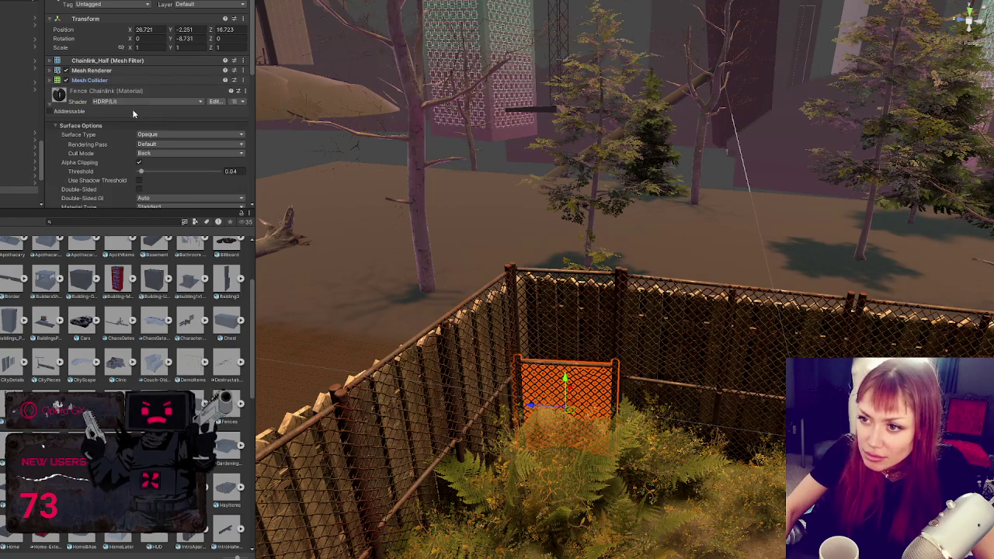
pyautogui.click(117, 91)
pyautogui.rightClick(100, 82)
pyautogui.click(138, 95)
# - Add a Box Collider to the panel and save it as the Chainlink_Half prefab
pyautogui.click(142, 122)
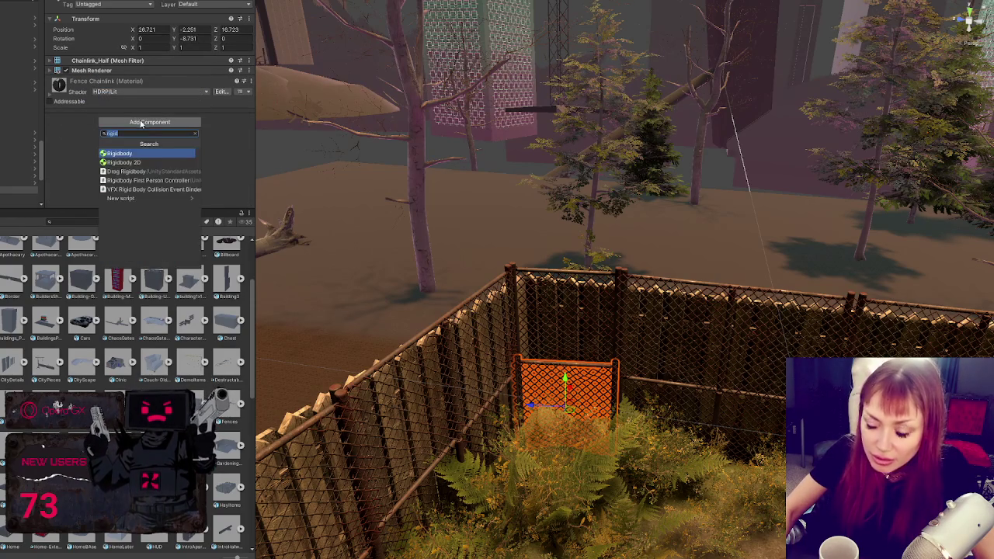
pyautogui.write('box')
pyautogui.press('Return')
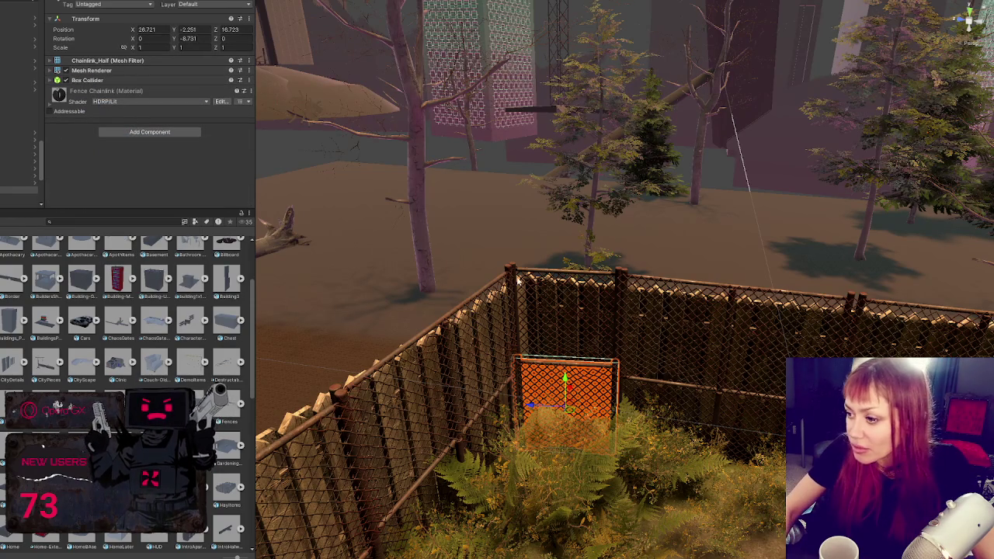
pyautogui.click(92, 80)
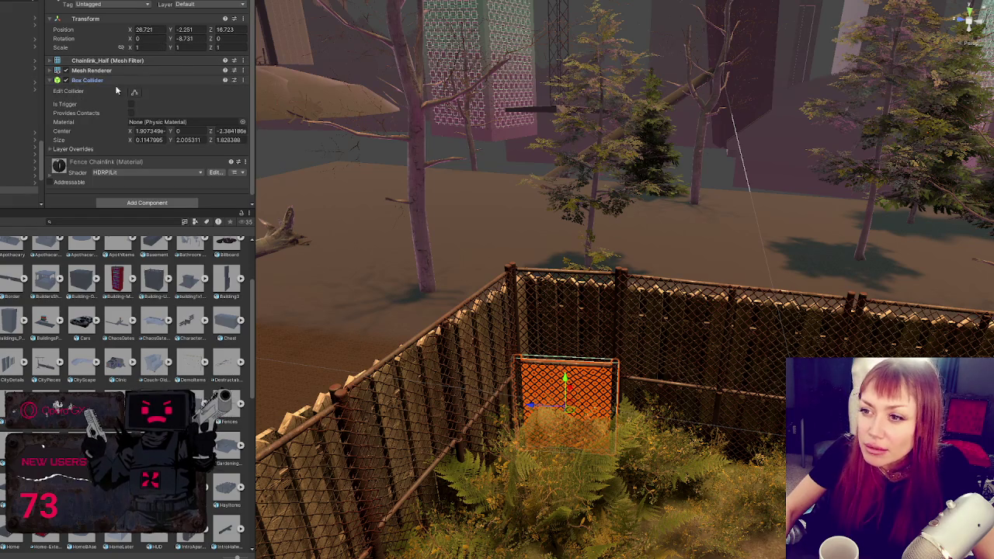
pyautogui.click(94, 80)
pyautogui.click(91, 71)
pyautogui.click(91, 69)
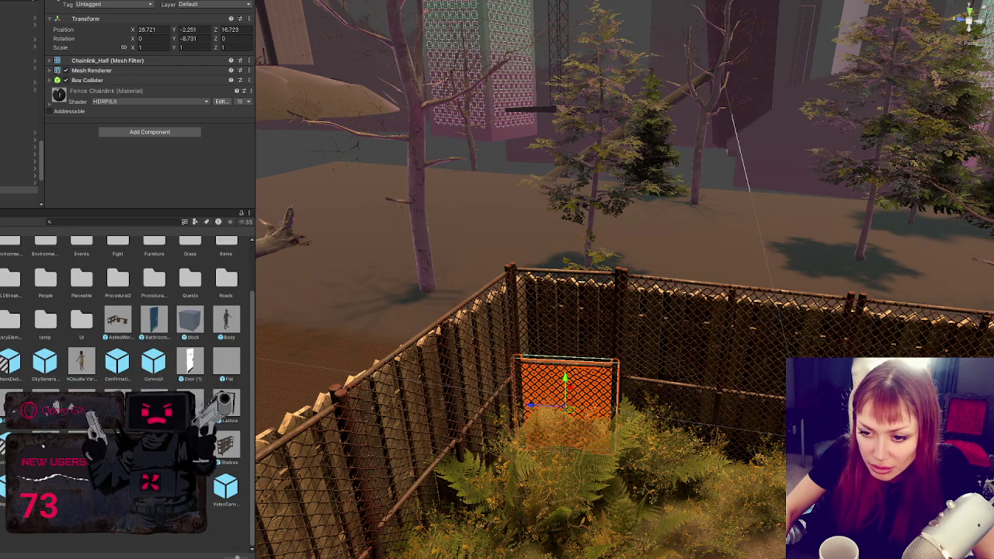
pyautogui.doubleClick(45, 242)
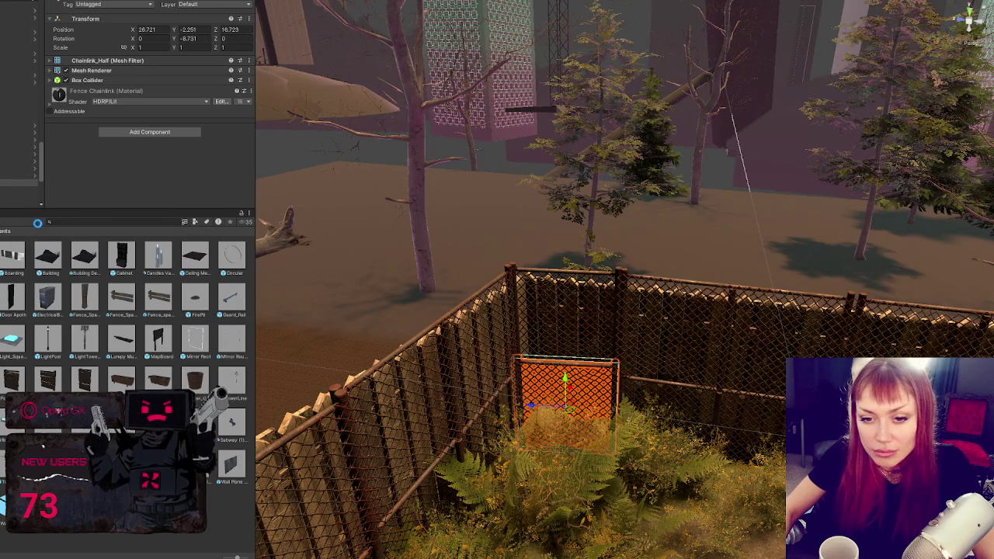
pyautogui.moveTo(37, 223); pyautogui.dragTo(37, 224)
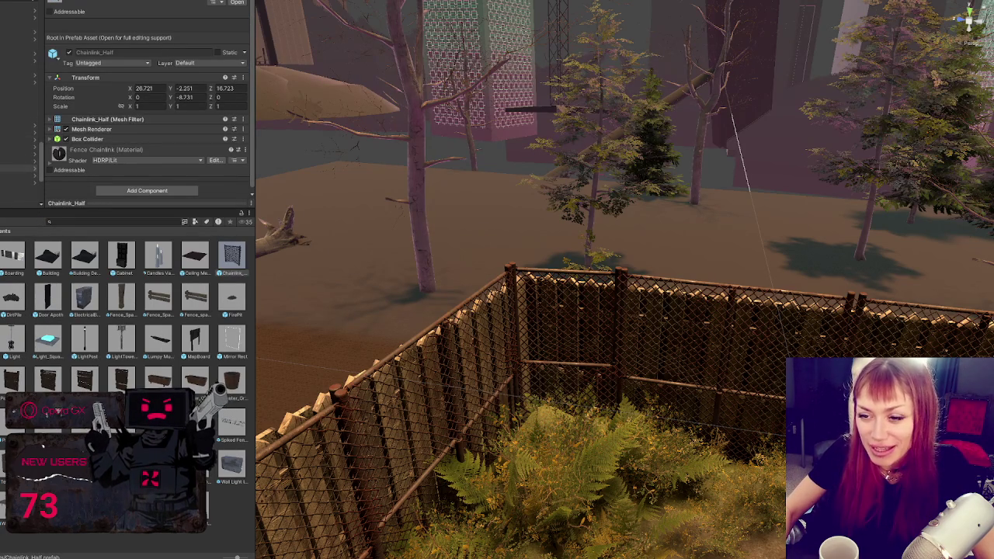
# - Raise the Chainlink_Half panel at the corner to Y -0.371, filling the upper fence gap
pyautogui.moveTo(231, 255)
pyautogui.mouseDown()
pyautogui.moveTo(565, 365)
pyautogui.moveTo(565, 405)
pyautogui.moveTo(567, 318)
pyautogui.mouseUp()
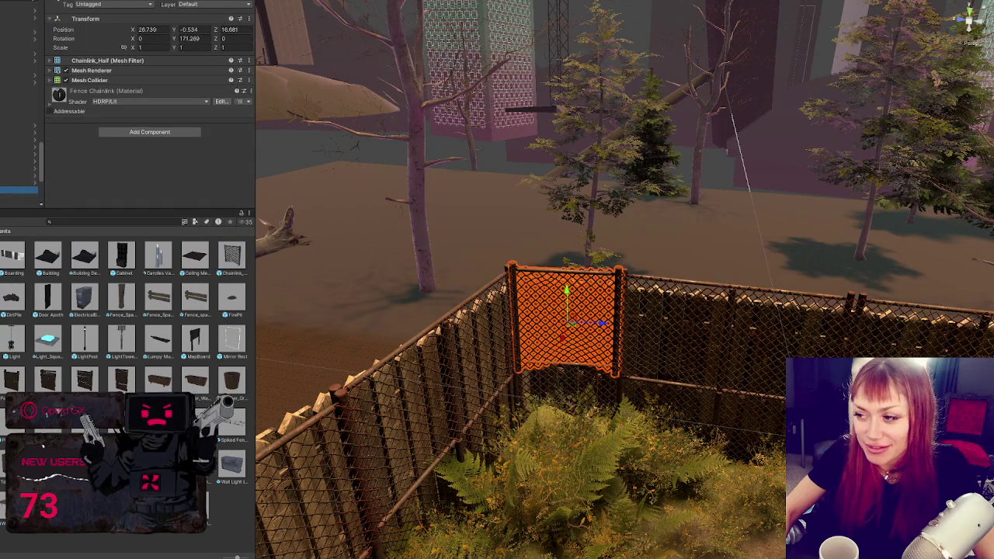
pyautogui.press('Delete')
pyautogui.hotkey('ctrl', 'z')
pyautogui.press('Delete')
pyautogui.hotkey('ctrl', 'z')
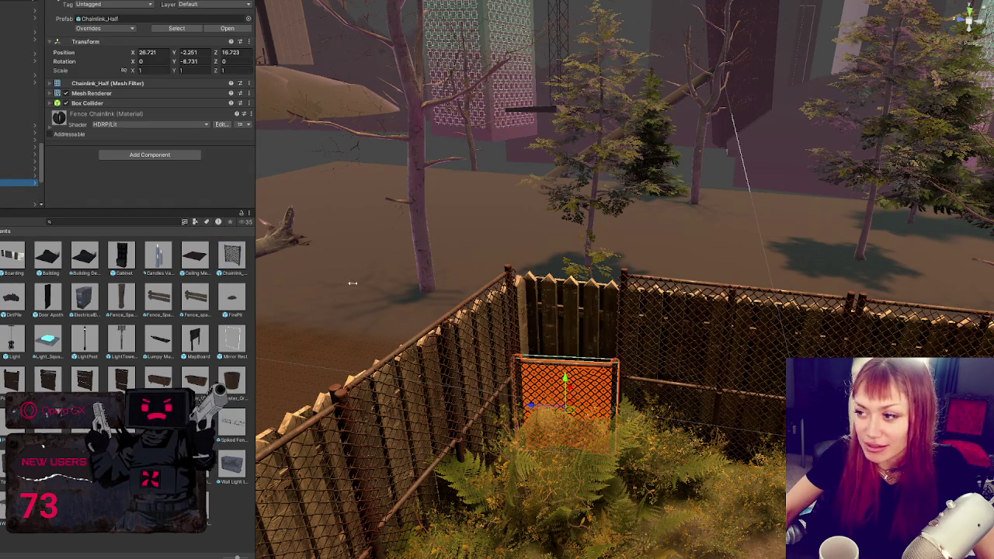
pyautogui.moveTo(558, 376)
pyautogui.mouseDown()
pyautogui.moveTo(578, 286)
pyautogui.moveTo(574, 295)
pyautogui.mouseUp()
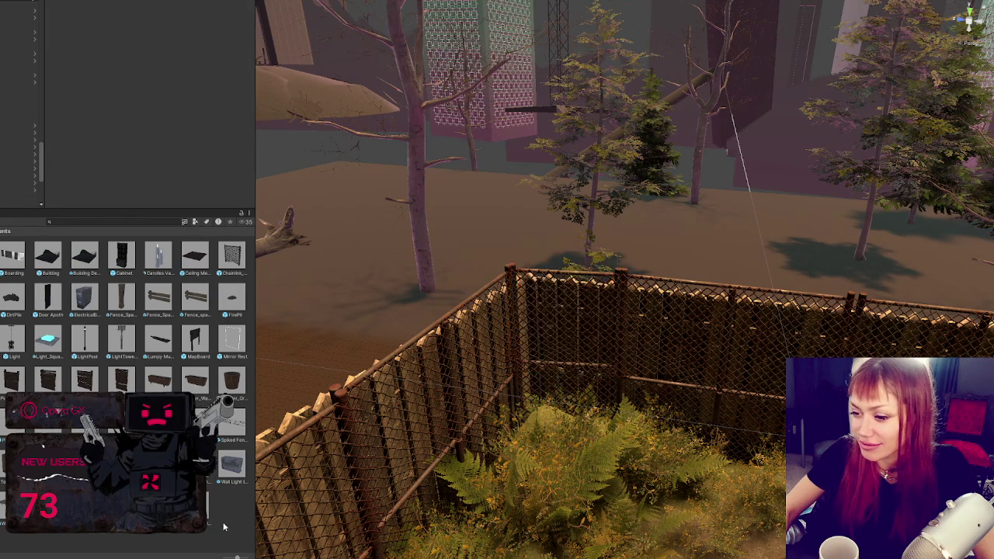
# - Slide the chainlink half panels onto the left fence line and turn them to about Y 87
pyautogui.click(224, 528)
pyautogui.moveTo(311, 373)
pyautogui.mouseDown()
pyautogui.moveTo(607, 336)
pyautogui.moveTo(570, 273)
pyautogui.moveTo(590, 279)
pyautogui.mouseUp()
pyautogui.click(777, 287)
pyautogui.keyDown('ctrl'); pyautogui.click(777, 334); pyautogui.keyUp('ctrl')
pyautogui.moveTo(776, 334); pyautogui.dragTo(768, 269)
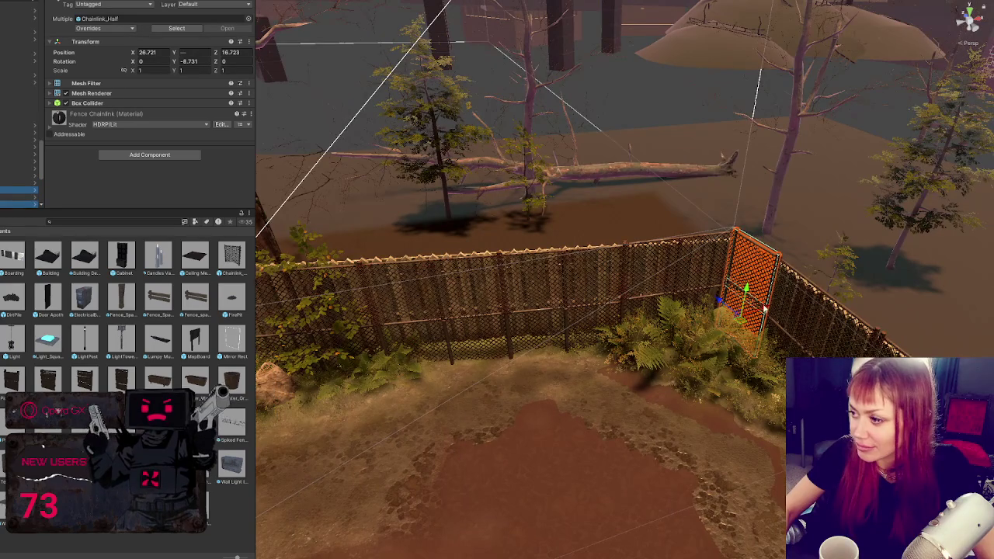
pyautogui.moveTo(765, 308)
pyautogui.mouseDown()
pyautogui.moveTo(365, 435)
pyautogui.moveTo(585, 375)
pyautogui.mouseUp()
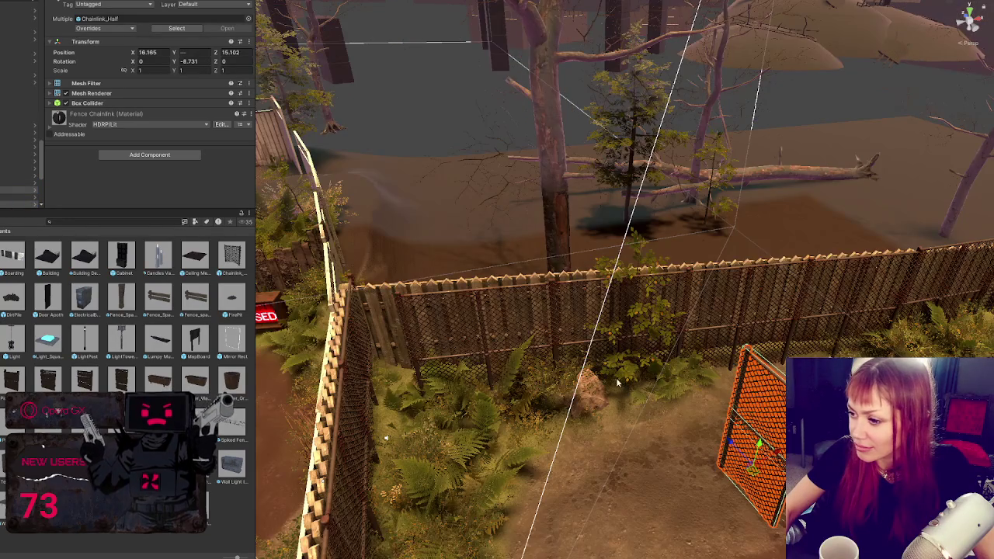
pyautogui.moveTo(731, 444)
pyautogui.mouseDown()
pyautogui.moveTo(611, 343)
pyautogui.moveTo(664, 341)
pyautogui.moveTo(439, 353)
pyautogui.mouseUp()
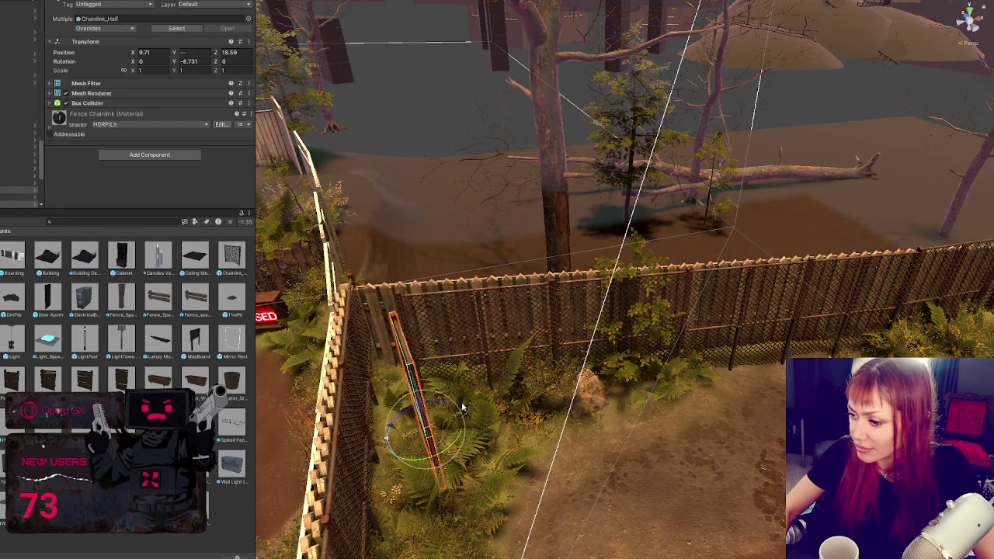
pyautogui.moveTo(385, 437); pyautogui.dragTo(632, 434)
pyautogui.moveTo(446, 429); pyautogui.dragTo(288, 408)
pyautogui.moveTo(514, 372)
pyautogui.mouseDown()
pyautogui.moveTo(416, 383)
pyautogui.moveTo(514, 374)
pyautogui.moveTo(555, 314)
pyautogui.moveTo(598, 330)
pyautogui.moveTo(664, 323)
pyautogui.moveTo(530, 310)
pyautogui.moveTo(415, 357)
pyautogui.moveTo(396, 342)
pyautogui.moveTo(401, 383)
pyautogui.moveTo(399, 329)
pyautogui.mouseUp()
# - Nudge the panel along the fence, then slightly rotate the two stacked chainlink panels
pyautogui.press('w')
pyautogui.press('f')
pyautogui.moveTo(535, 329); pyautogui.dragTo(573, 357)
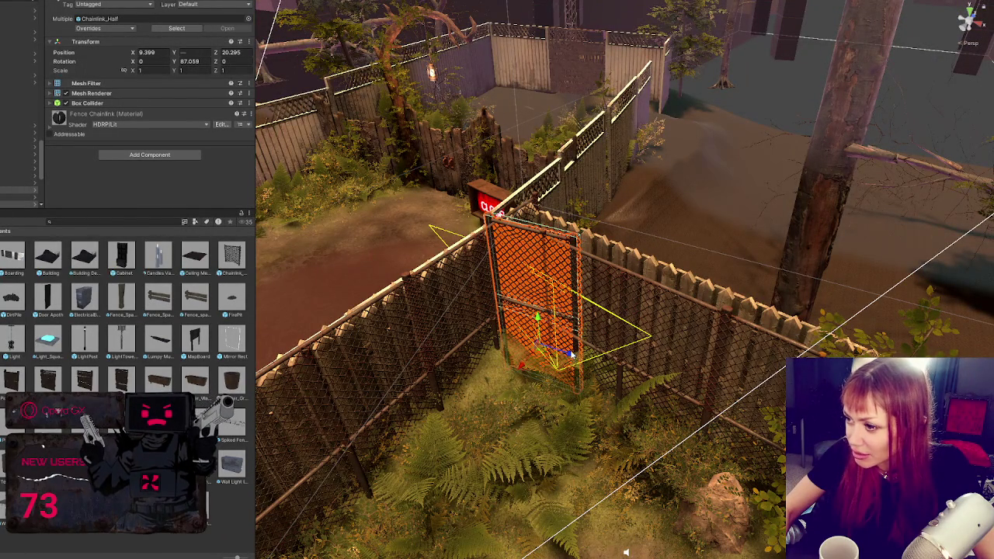
pyautogui.press('e')
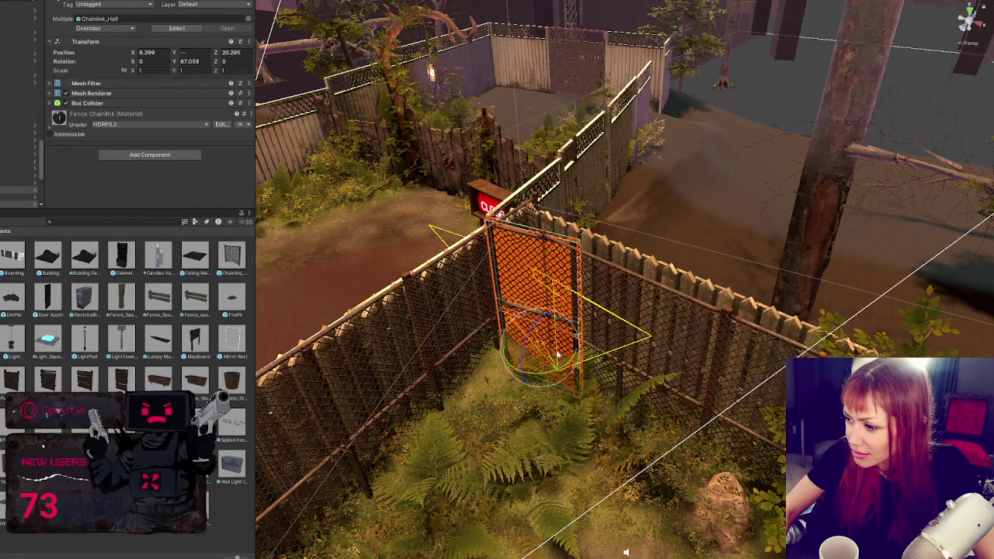
pyautogui.click(662, 295)
pyautogui.moveTo(621, 314); pyautogui.dragTo(504, 376)
pyautogui.press('w')
pyautogui.keyDown('shift'); pyautogui.click(508, 401); pyautogui.keyUp('shift')
pyautogui.press('e')
pyautogui.moveTo(517, 458)
pyautogui.mouseDown()
pyautogui.moveTo(580, 469)
pyautogui.moveTo(531, 473)
pyautogui.mouseUp()
pyautogui.press('w')
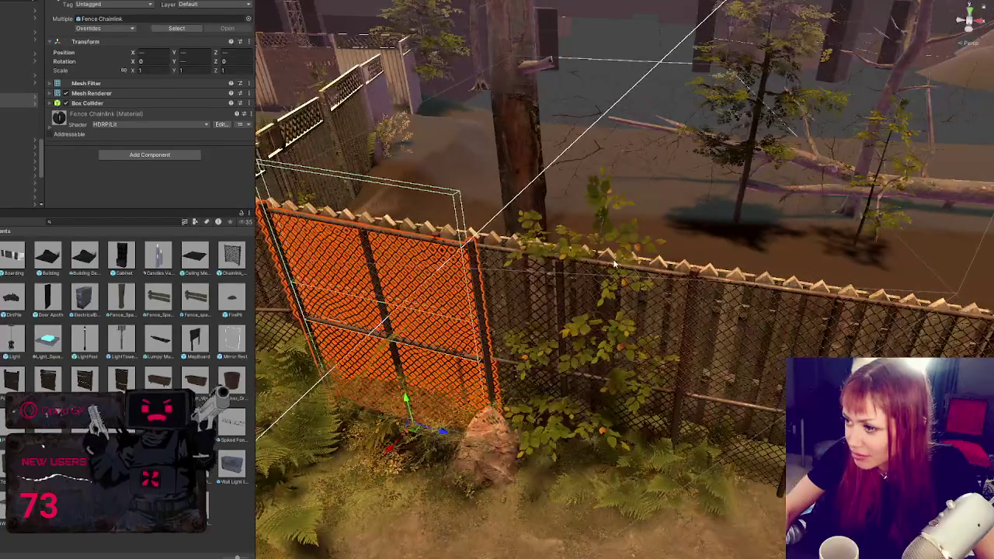
# - Rotate the selected chainlink panels slightly about their base
pyautogui.click(611, 265)
pyautogui.click(611, 264)
pyautogui.keyDown('shift'); pyautogui.click(565, 389); pyautogui.keyUp('shift')
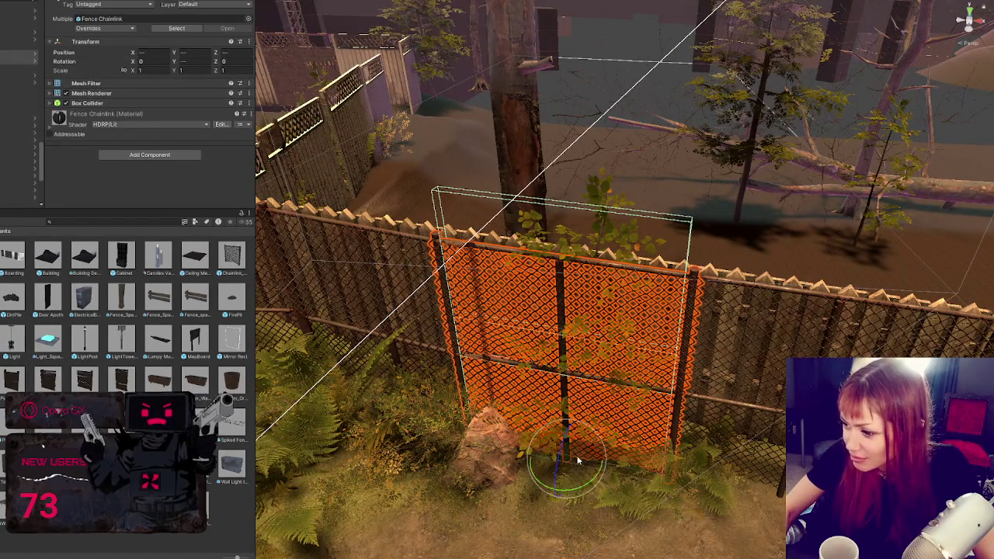
pyautogui.moveTo(590, 485)
pyautogui.mouseDown()
pyautogui.moveTo(639, 464)
pyautogui.moveTo(629, 467)
pyautogui.moveTo(638, 368)
pyautogui.moveTo(664, 395)
pyautogui.moveTo(665, 504)
pyautogui.mouseUp()
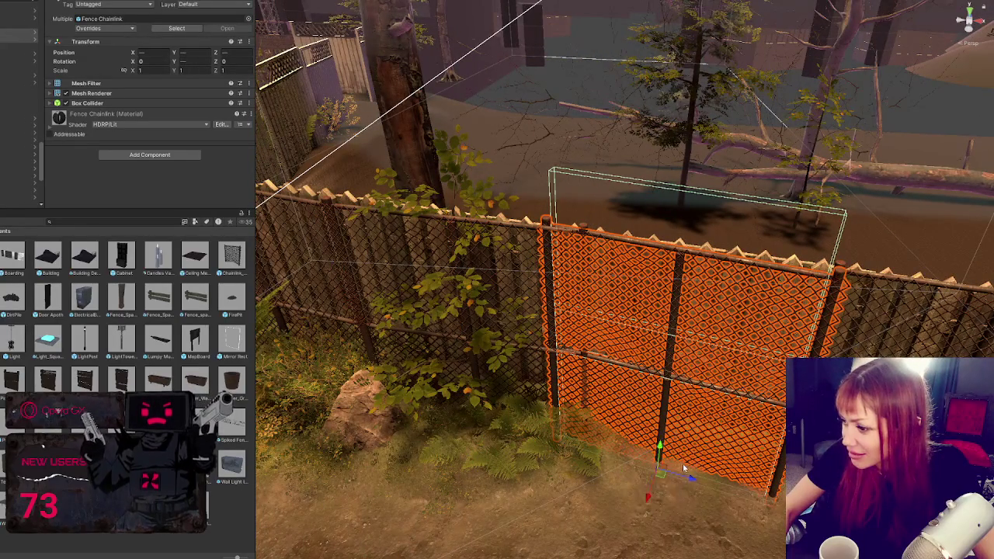
pyautogui.moveTo(683, 462); pyautogui.dragTo(688, 477)
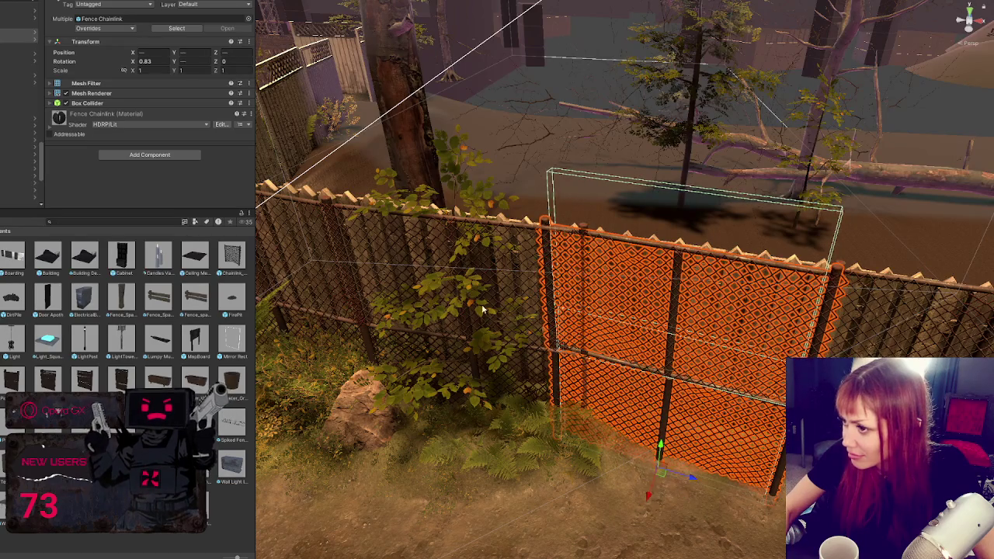
# - Nudge the left fence panel down and rotate it together with the lower panel slightly
pyautogui.click(500, 225)
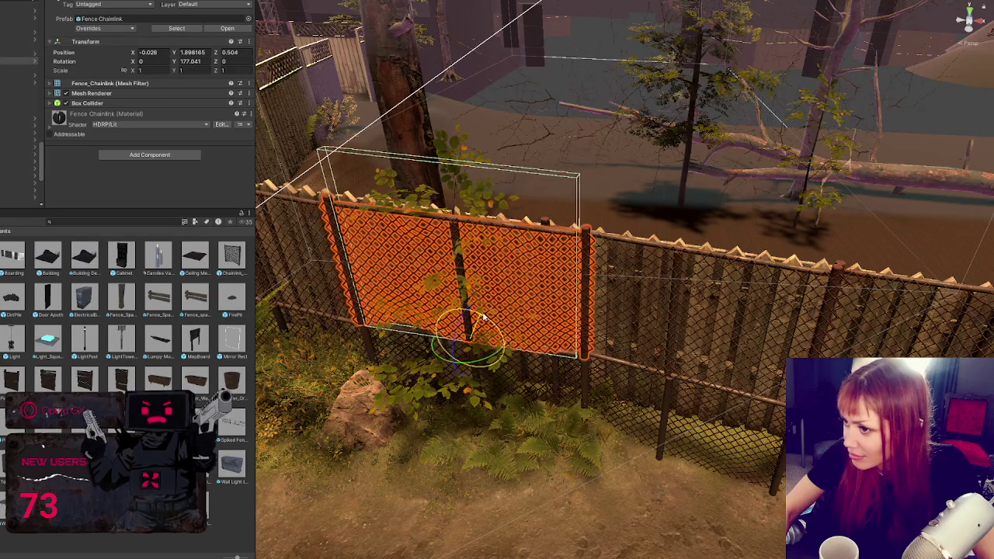
pyautogui.press('w')
pyautogui.moveTo(440, 335); pyautogui.dragTo(514, 320)
pyautogui.hotkey('ctrl', 'z')
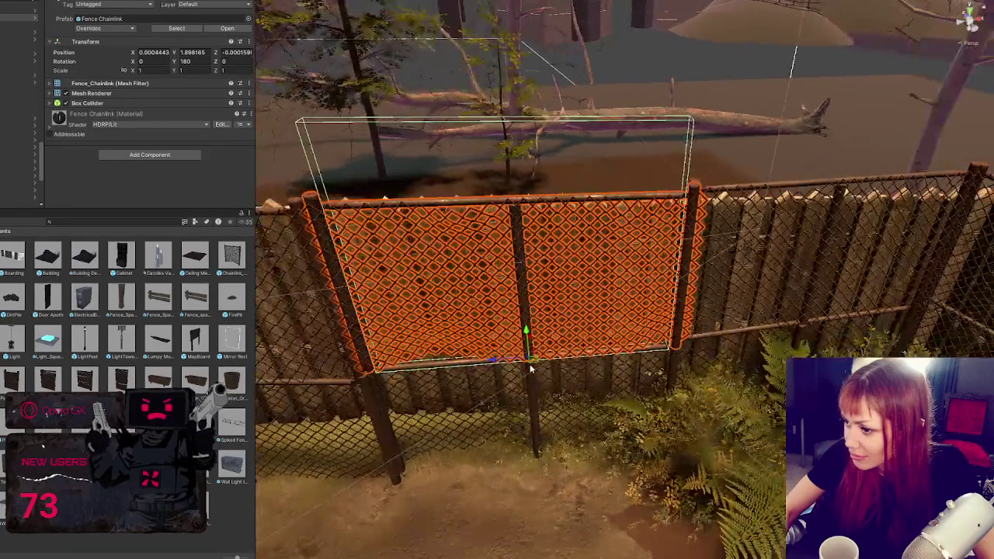
pyautogui.keyDown('ctrl'); pyautogui.click(535, 458); pyautogui.keyUp('ctrl')
pyautogui.moveTo(569, 487); pyautogui.dragTo(543, 471)
pyautogui.press('w')
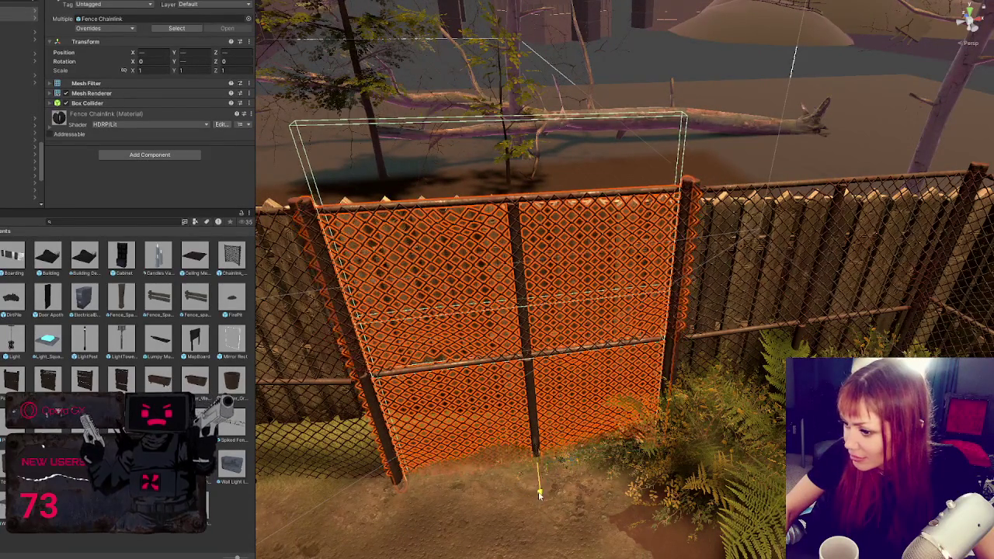
pyautogui.press('e')
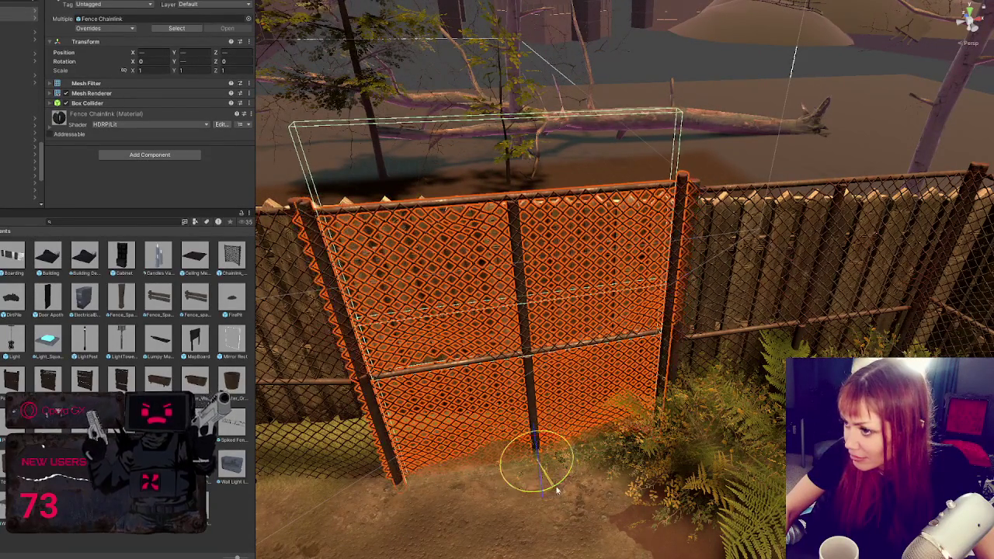
# - Tilt the upper panel to X 2.288, Y 174.004 against the wooden fence
pyautogui.click(522, 242)
pyautogui.moveTo(530, 323); pyautogui.dragTo(522, 326)
pyautogui.press('w')
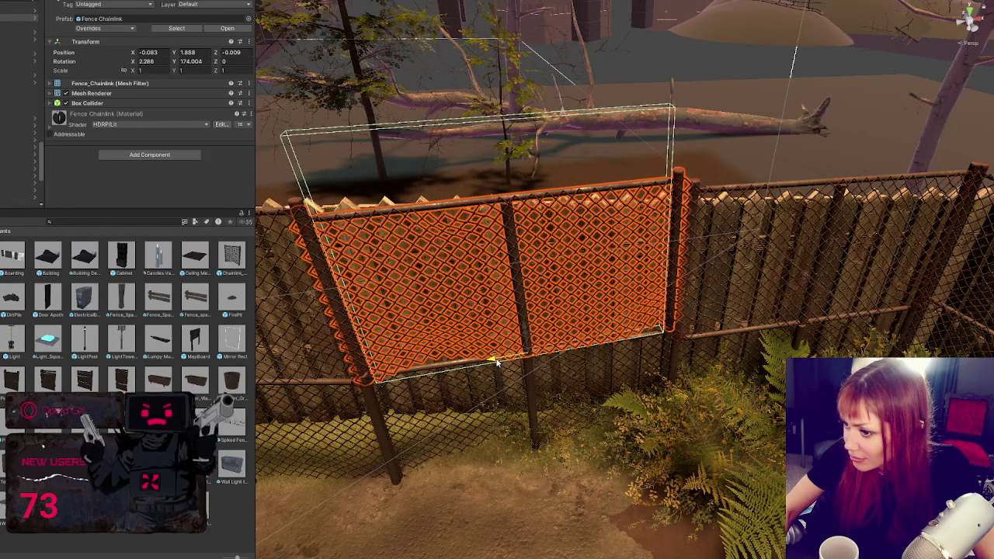
pyautogui.click(222, 525)
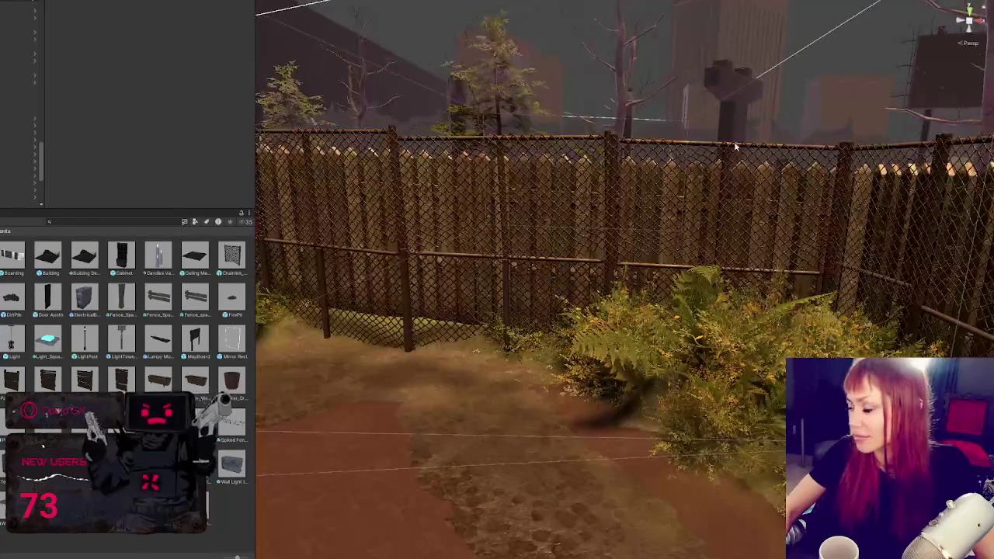
# - Tilt the far Fence_Chainlink panel slightly on X
pyautogui.click(743, 156)
pyautogui.press('e')
pyautogui.moveTo(710, 244); pyautogui.dragTo(732, 251)
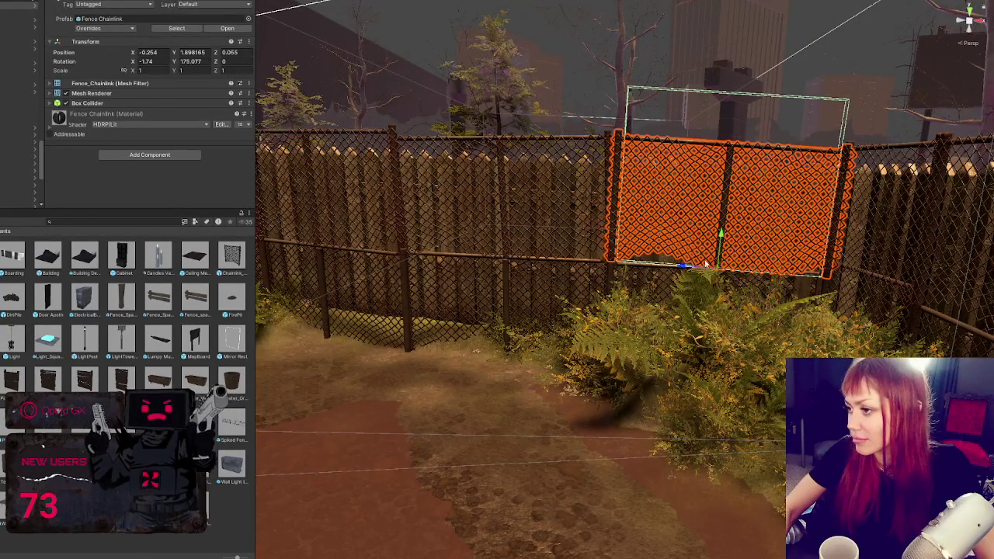
pyautogui.click(721, 237)
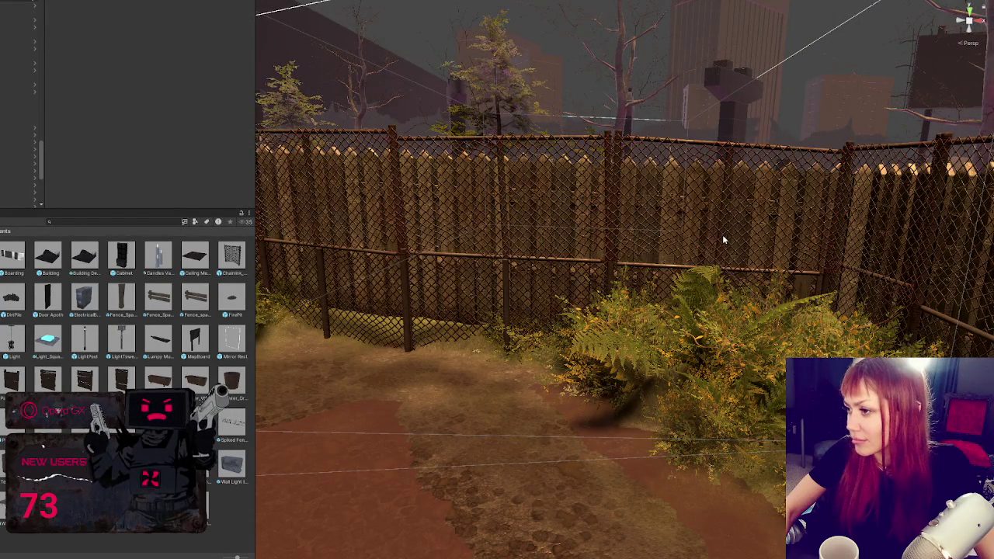
pyautogui.click(721, 237)
pyautogui.click(721, 238)
pyautogui.moveTo(721, 237)
pyautogui.mouseDown()
pyautogui.moveTo(447, 295)
pyautogui.moveTo(608, 241)
pyautogui.mouseUp()
# - Move two Chainlink_Half panels to the back fence's far end at X 26.14, Z -8.75
pyautogui.click(530, 227)
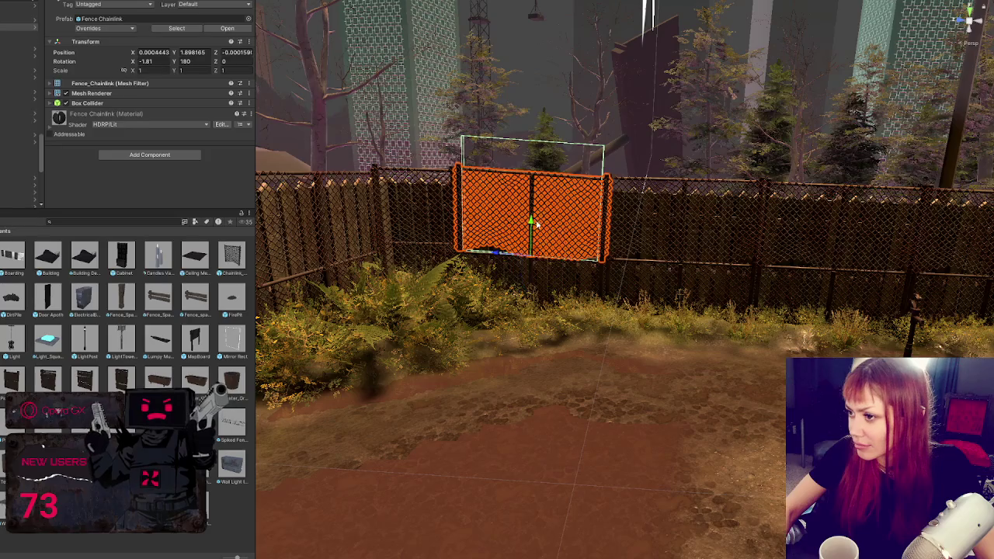
pyautogui.moveTo(531, 227)
pyautogui.mouseDown()
pyautogui.moveTo(504, 232)
pyautogui.moveTo(481, 223)
pyautogui.mouseUp()
pyautogui.keyDown('shift'); pyautogui.click(574, 358); pyautogui.keyUp('shift')
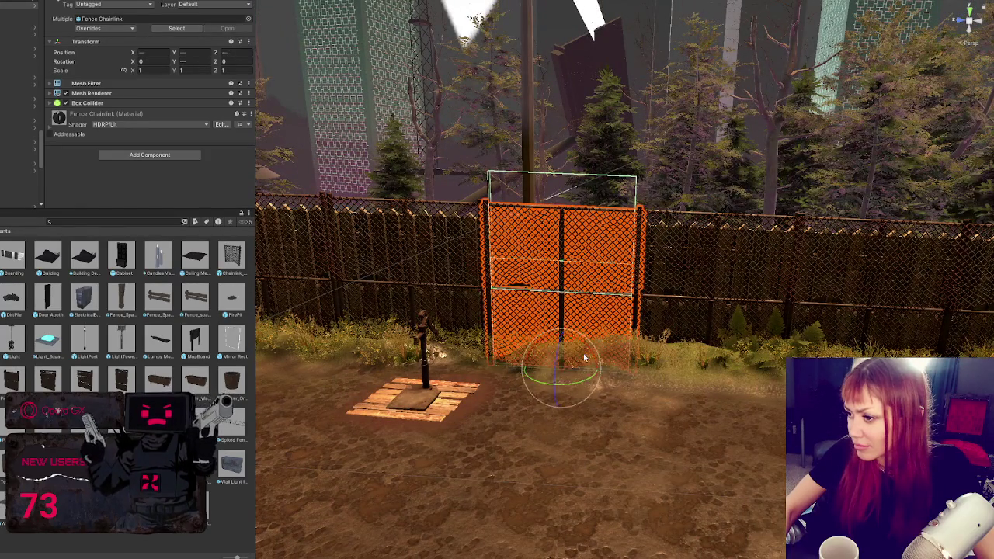
pyautogui.moveTo(579, 380)
pyautogui.mouseDown()
pyautogui.moveTo(674, 370)
pyautogui.moveTo(614, 308)
pyautogui.moveTo(664, 208)
pyautogui.moveTo(522, 300)
pyautogui.moveTo(391, 364)
pyautogui.moveTo(412, 378)
pyautogui.mouseUp()
pyautogui.click(415, 379)
pyautogui.keyDown('shift'); pyautogui.click(415, 362); pyautogui.keyUp('shift')
pyautogui.press('w')
pyautogui.moveTo(336, 373)
pyautogui.mouseDown()
pyautogui.moveTo(792, 203)
pyautogui.moveTo(825, 194)
pyautogui.moveTo(904, 200)
pyautogui.mouseUp()
# - Rotate the half chain-link panels to about 45 degrees and slide them toward the corner
pyautogui.press('f')
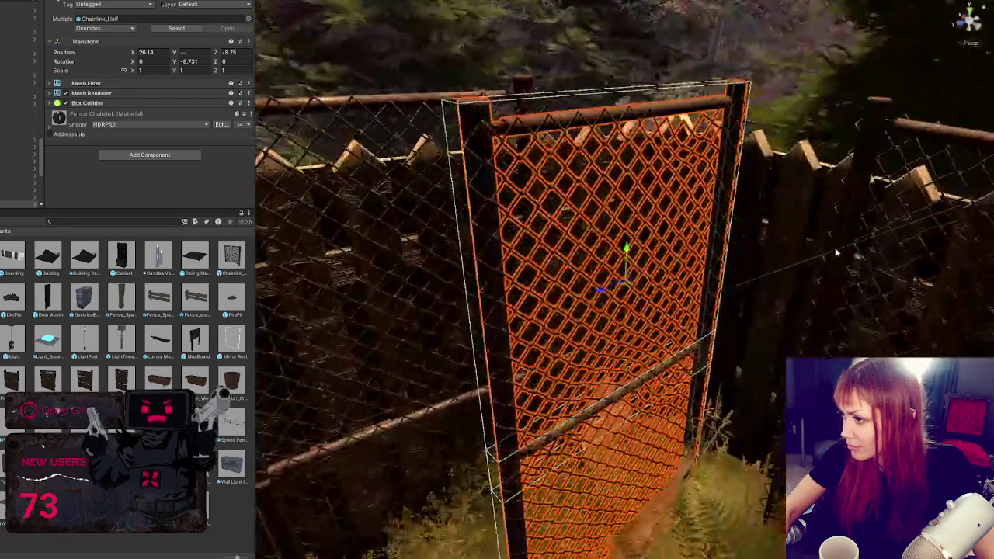
pyautogui.moveTo(645, 305); pyautogui.dragTo(608, 328)
pyautogui.press('w')
pyautogui.moveTo(641, 275); pyautogui.dragTo(659, 254)
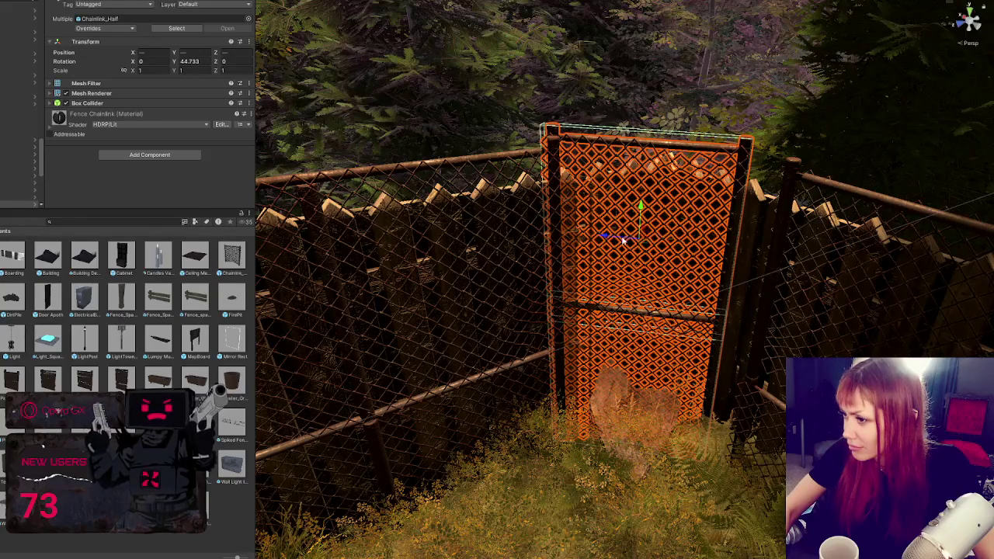
pyautogui.moveTo(623, 241)
pyautogui.mouseDown()
pyautogui.moveTo(613, 241)
pyautogui.moveTo(657, 265)
pyautogui.moveTo(650, 244)
pyautogui.moveTo(615, 258)
pyautogui.moveTo(676, 260)
pyautogui.moveTo(533, 274)
pyautogui.mouseUp()
pyautogui.press('e')
pyautogui.press('w')
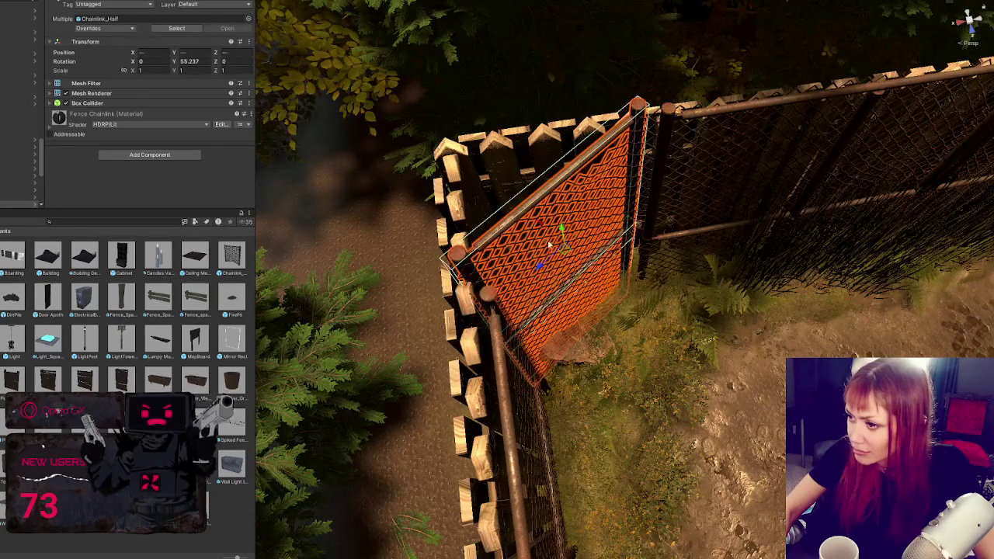
# - Reselect the half chain-link panel and shift it to close the corner gap
pyautogui.click(564, 233)
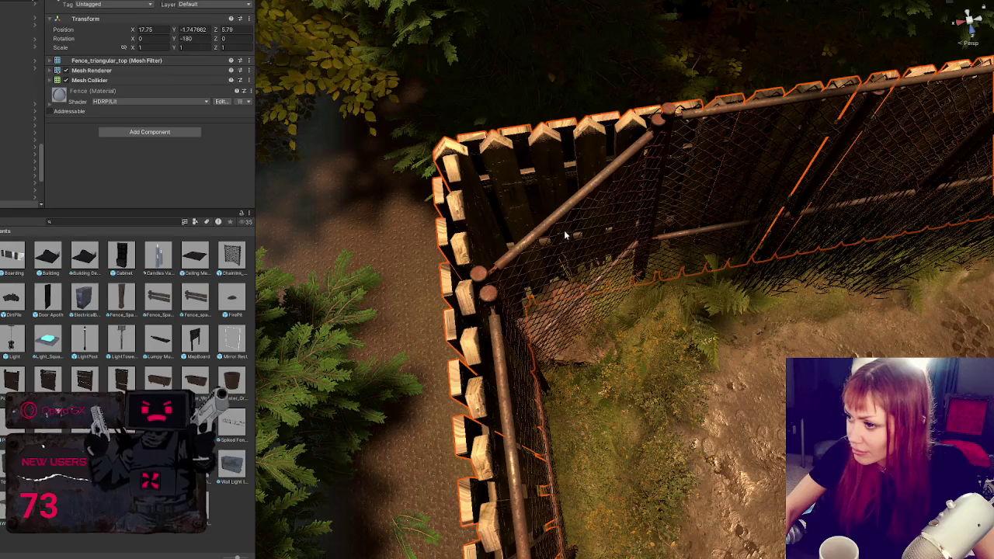
pyautogui.click(565, 233)
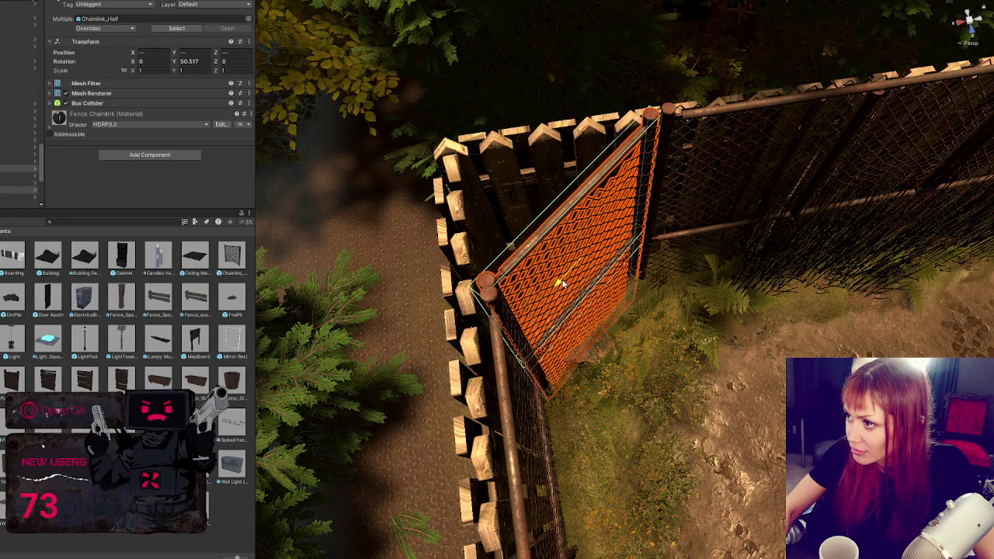
pyautogui.moveTo(561, 284)
pyautogui.mouseDown()
pyautogui.moveTo(560, 241)
pyautogui.moveTo(563, 282)
pyautogui.mouseUp()
pyautogui.scroll(-10, 833, 226)
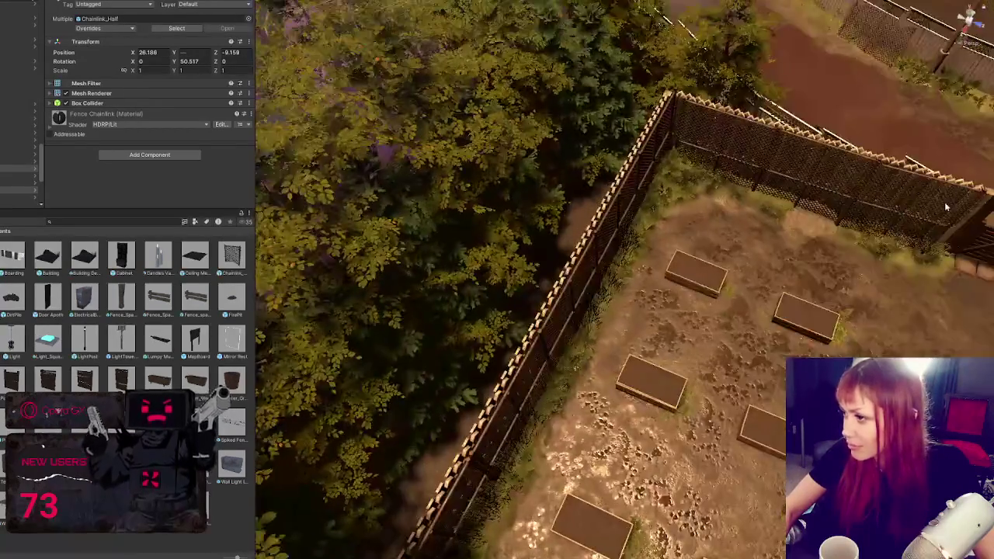
pyautogui.moveTo(946, 206)
pyautogui.mouseDown()
pyautogui.moveTo(637, 247)
pyautogui.moveTo(713, 268)
pyautogui.mouseUp()
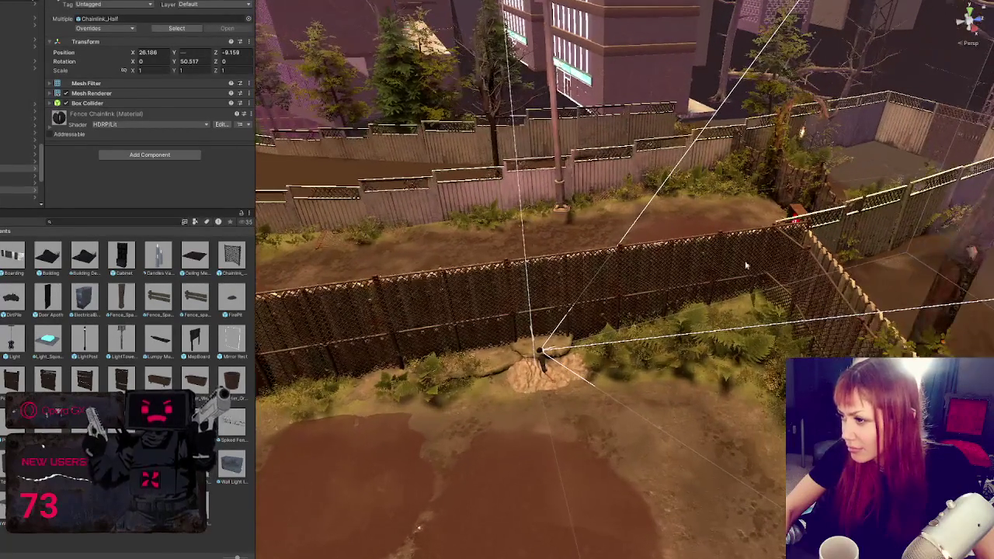
# - Frame the corner chain-link panel and select the lower and large fence panels behind it
pyautogui.click(789, 225)
pyautogui.press('f')
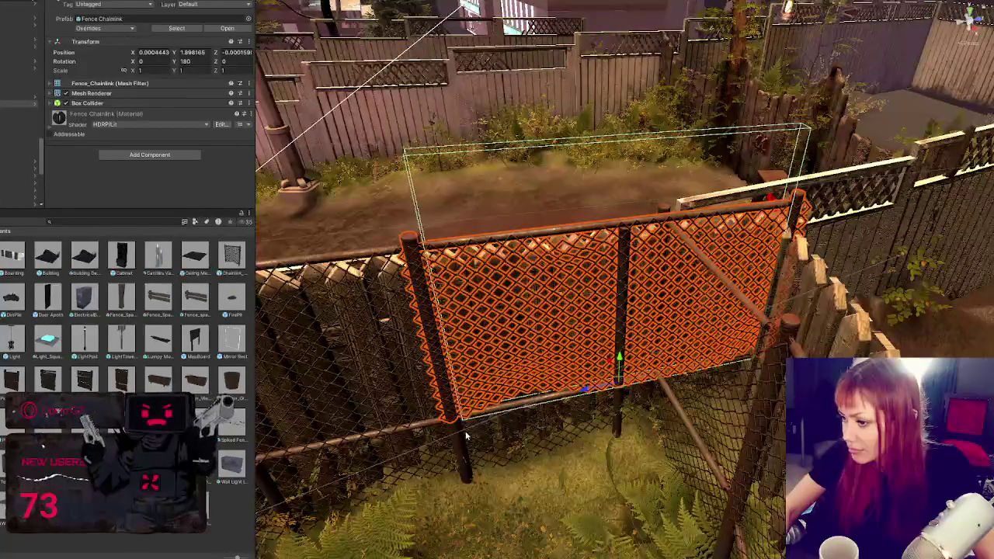
pyautogui.click(466, 432)
pyautogui.click(464, 426)
pyautogui.click(460, 423)
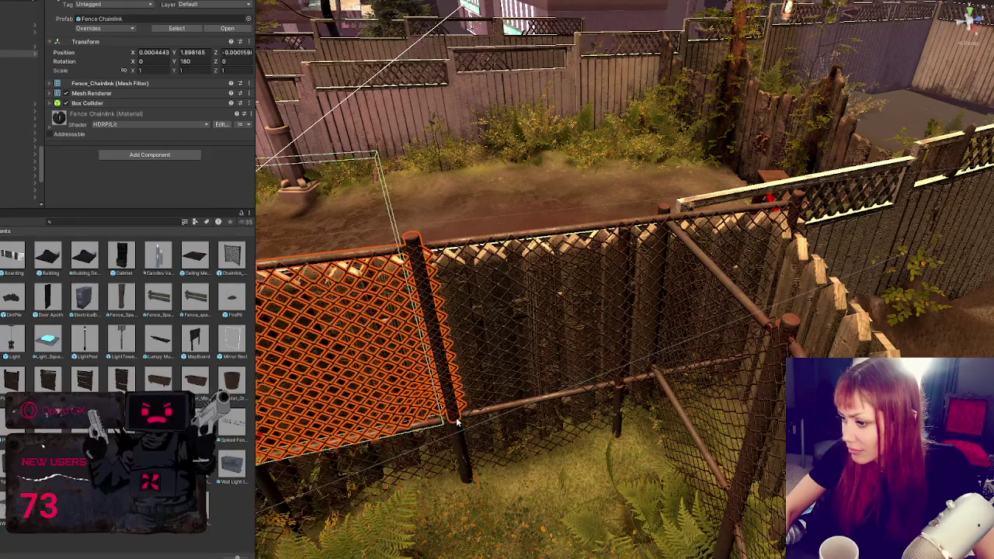
pyautogui.click(609, 399)
pyautogui.keyDown('ctrl'); pyautogui.click(609, 294); pyautogui.keyUp('ctrl')
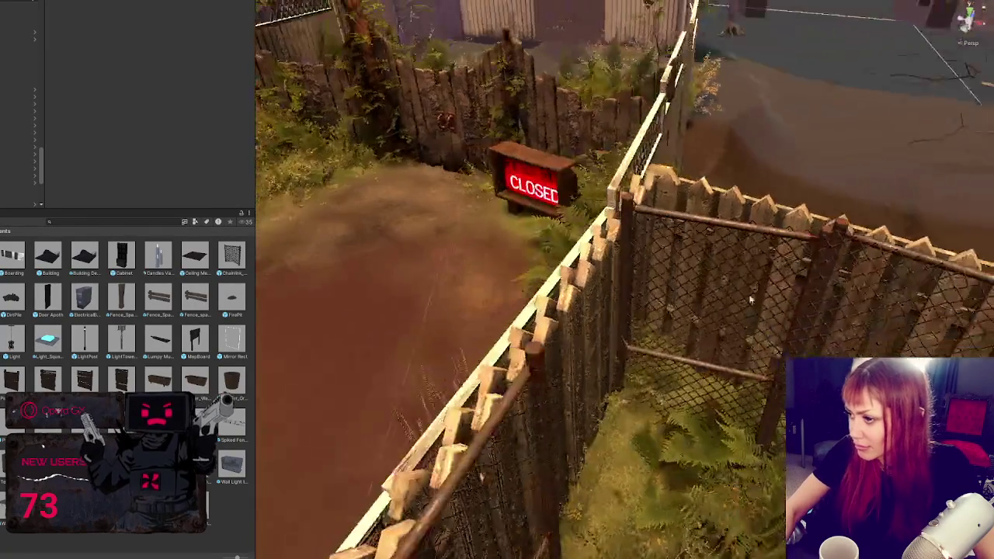
# - Turn and nudge the half panels by the CLOSED sign into line (X 8.57, Z 19.289, Y -1.846)
pyautogui.click(719, 376)
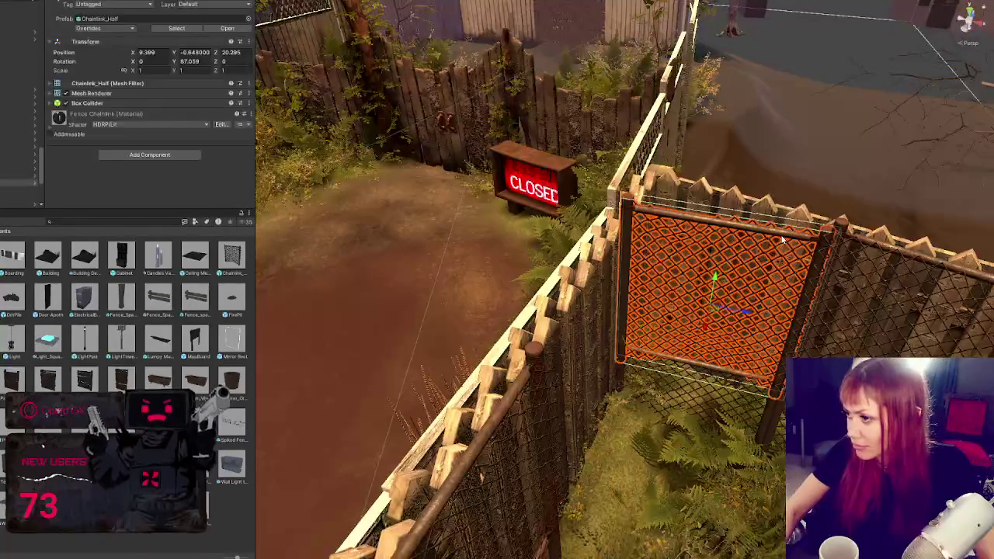
pyautogui.keyDown('ctrl'); pyautogui.click(766, 424); pyautogui.keyUp('ctrl')
pyautogui.moveTo(692, 458)
pyautogui.mouseDown()
pyautogui.moveTo(776, 423)
pyautogui.moveTo(703, 410)
pyautogui.moveTo(690, 396)
pyautogui.moveTo(584, 448)
pyautogui.moveTo(599, 456)
pyautogui.moveTo(588, 461)
pyautogui.mouseUp()
pyautogui.press('w')
pyautogui.press('e')
pyautogui.press('w')
pyautogui.moveTo(603, 407); pyautogui.dragTo(613, 347)
pyautogui.click(613, 347)
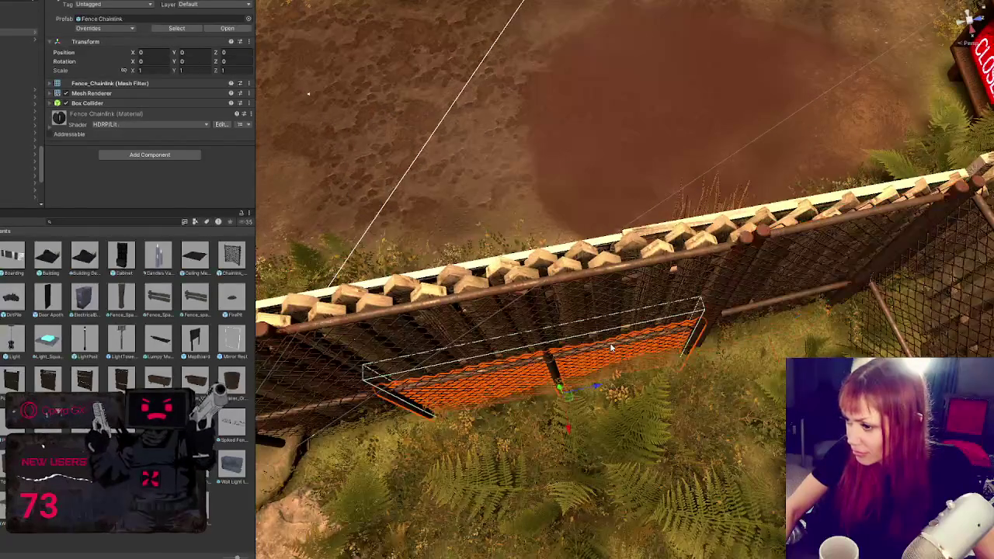
# - Select the stacked upper and lower chain-link panels and view them from the front
pyautogui.click(578, 286)
pyautogui.click(578, 284)
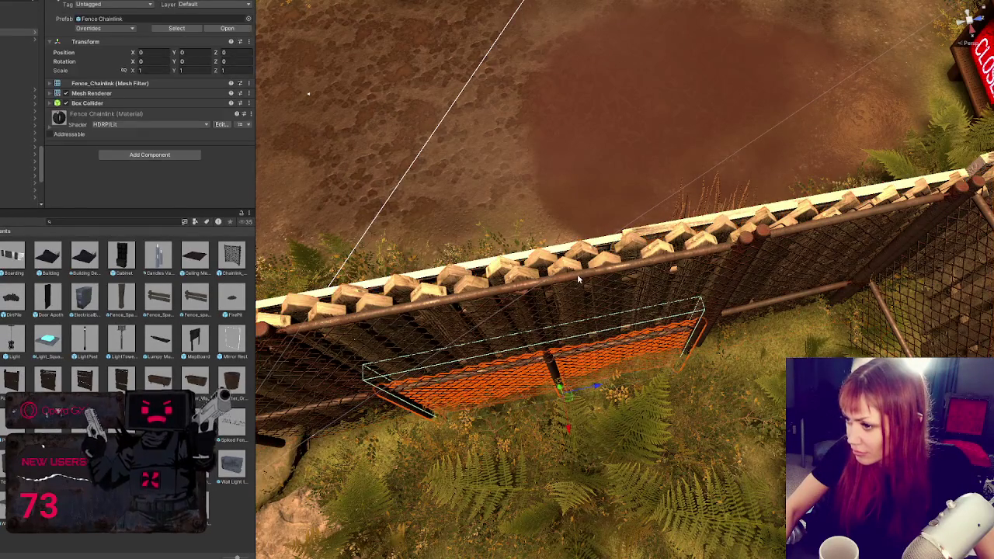
pyautogui.keyDown('shift'); pyautogui.click(577, 278); pyautogui.keyUp('shift')
pyautogui.scroll(1, 552, 336)
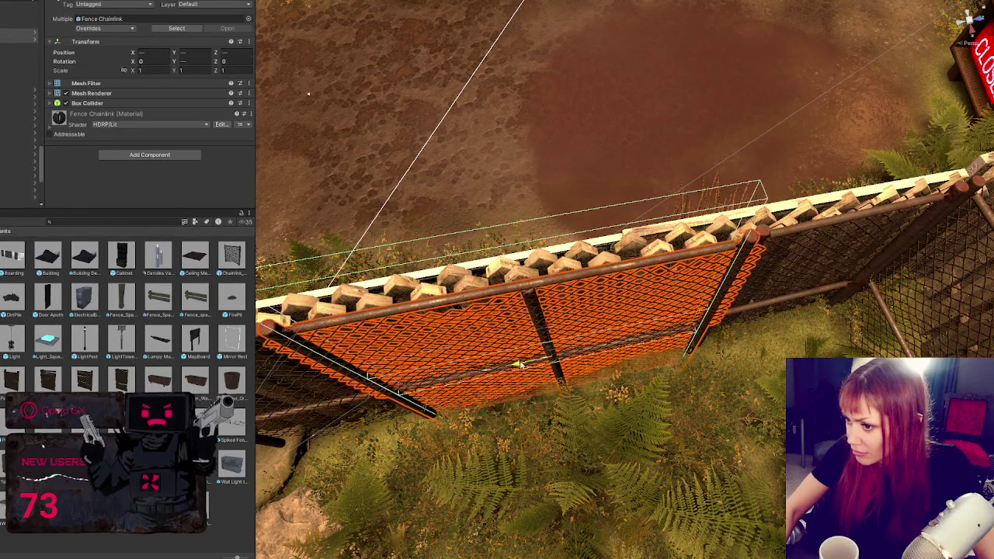
pyautogui.moveTo(553, 336); pyautogui.dragTo(633, 342)
pyautogui.press('e')
pyautogui.click(436, 231)
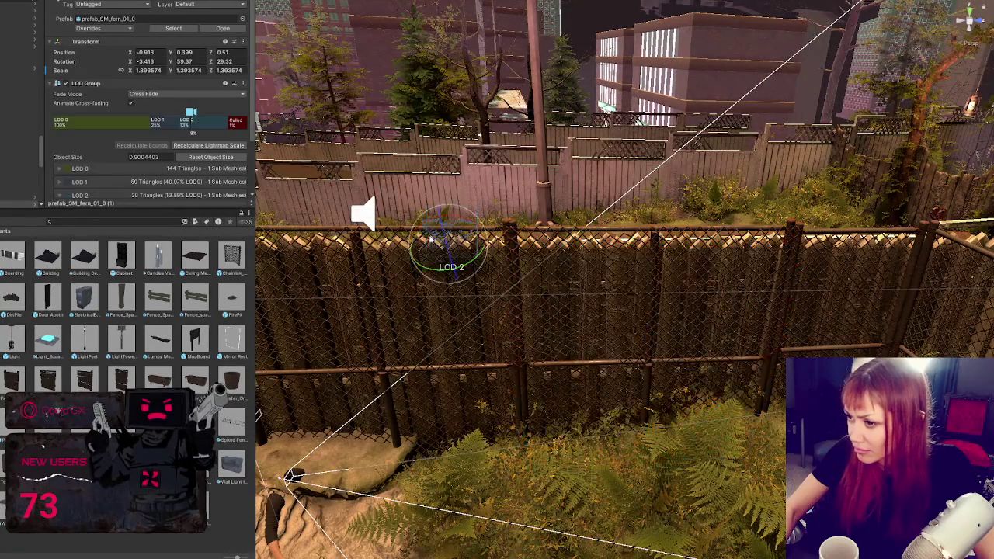
# - Level the tilted chain-link panel, undoing a wrong tilt and correcting it the other way
pyautogui.click(363, 264)
pyautogui.press('f')
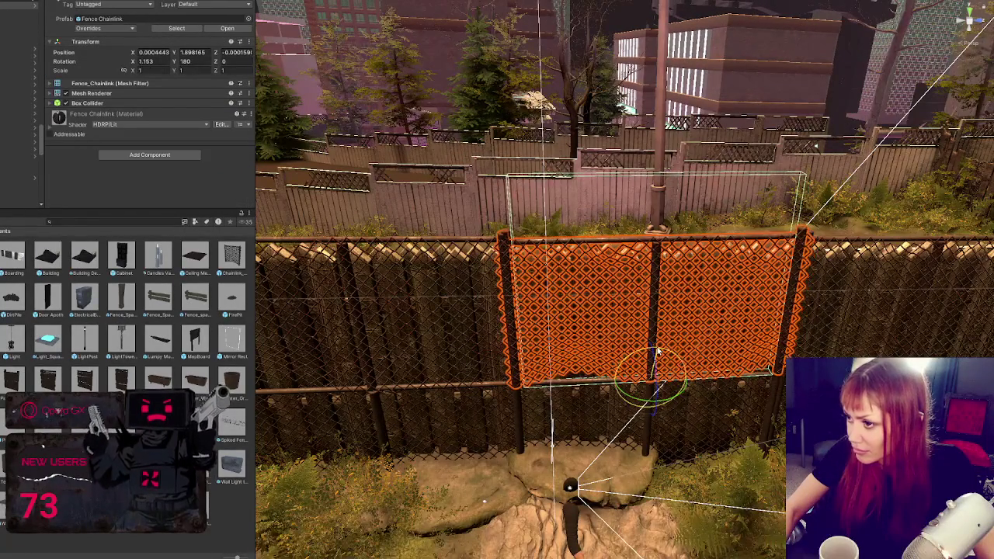
pyautogui.moveTo(656, 351); pyautogui.dragTo(654, 351)
pyautogui.press('w')
pyautogui.hotkey('ctrl', 'z')
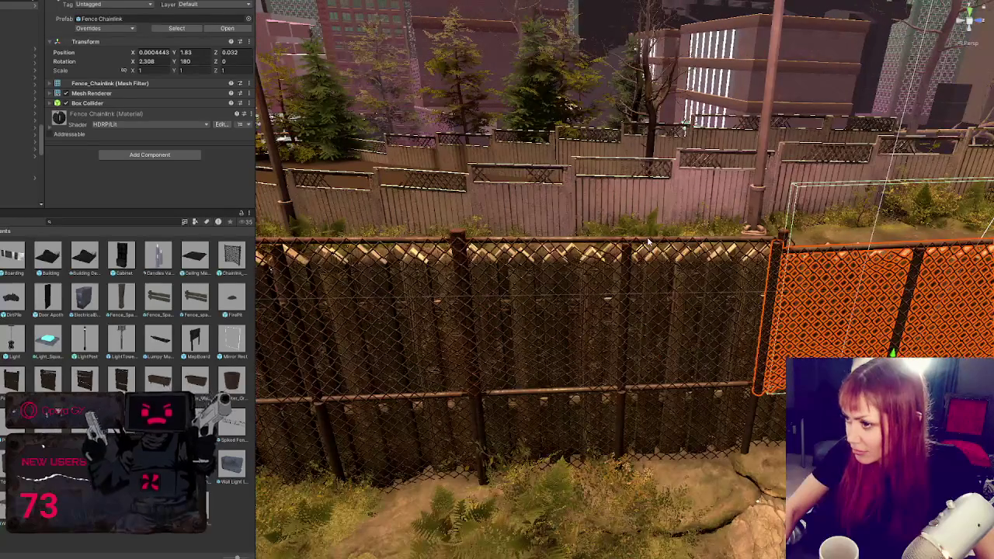
pyautogui.press('f')
pyautogui.moveTo(625, 353); pyautogui.dragTo(622, 363)
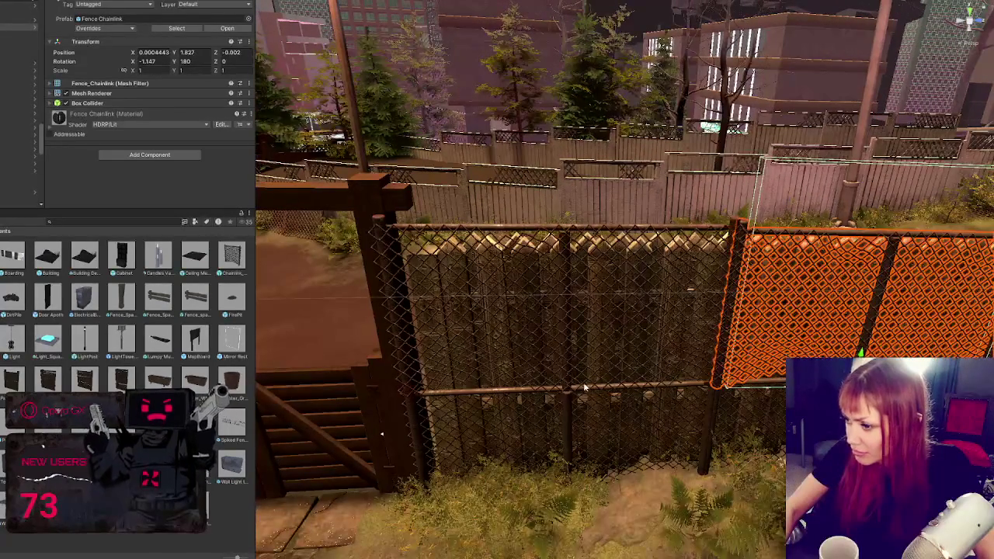
# - Move the tall chain-link panel pair one panel-width right and check its fit
pyautogui.click(576, 407)
pyautogui.keyDown('shift'); pyautogui.click(576, 408); pyautogui.keyUp('shift')
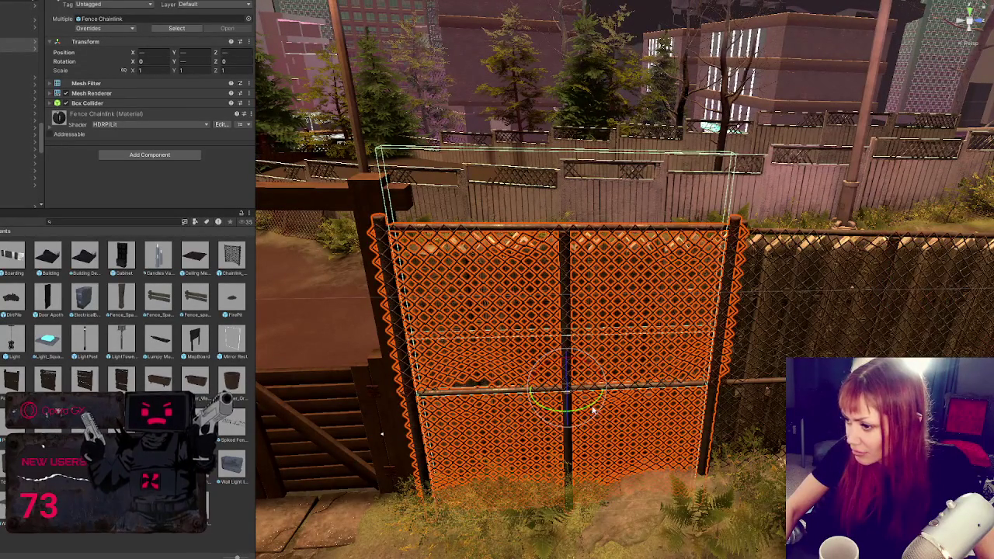
pyautogui.moveTo(781, 381)
pyautogui.mouseDown()
pyautogui.moveTo(854, 435)
pyautogui.moveTo(871, 392)
pyautogui.mouseUp()
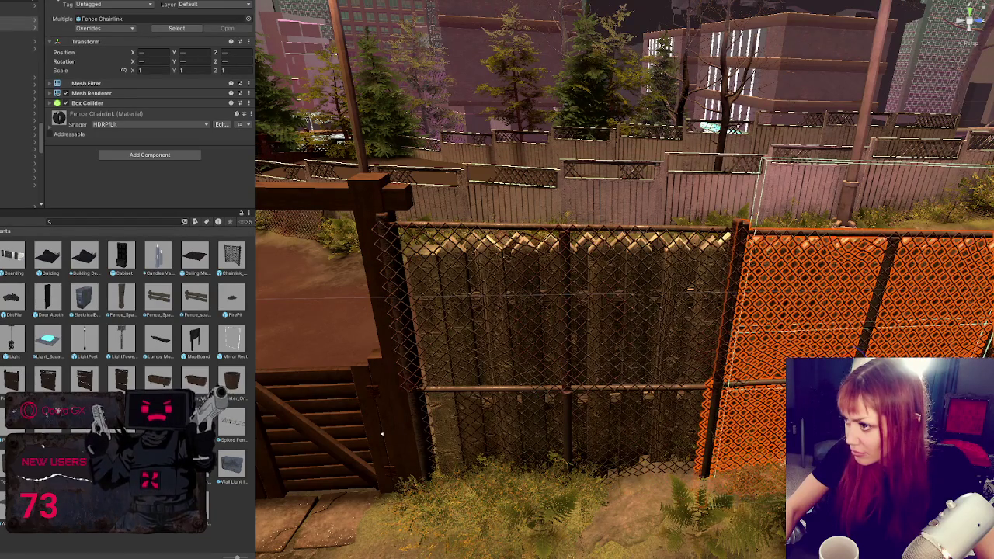
pyautogui.press('f')
pyautogui.moveTo(739, 402)
pyautogui.mouseDown()
pyautogui.moveTo(660, 394)
pyautogui.moveTo(564, 300)
pyautogui.moveTo(651, 210)
pyautogui.moveTo(775, 254)
pyautogui.moveTo(634, 205)
pyautogui.mouseUp()
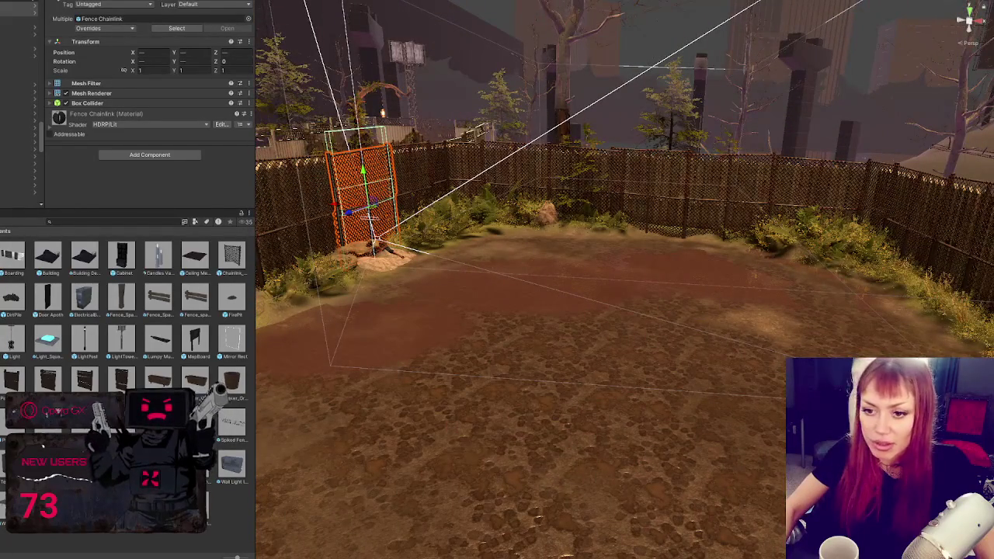
# - Open the Title scene and answer the save-changes prompt for the modified Home scene
pyautogui.doubleClick(84, 337)
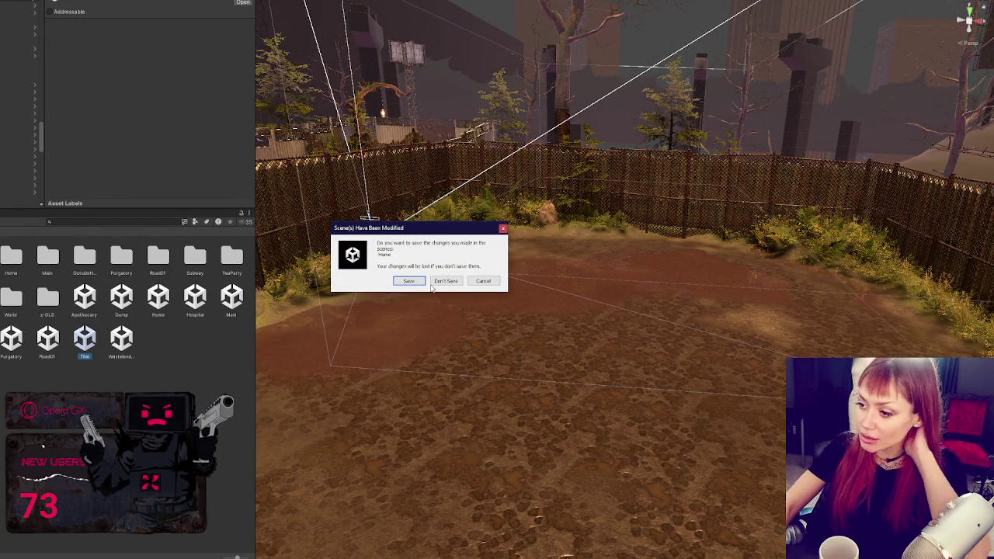
pyautogui.click(419, 281)
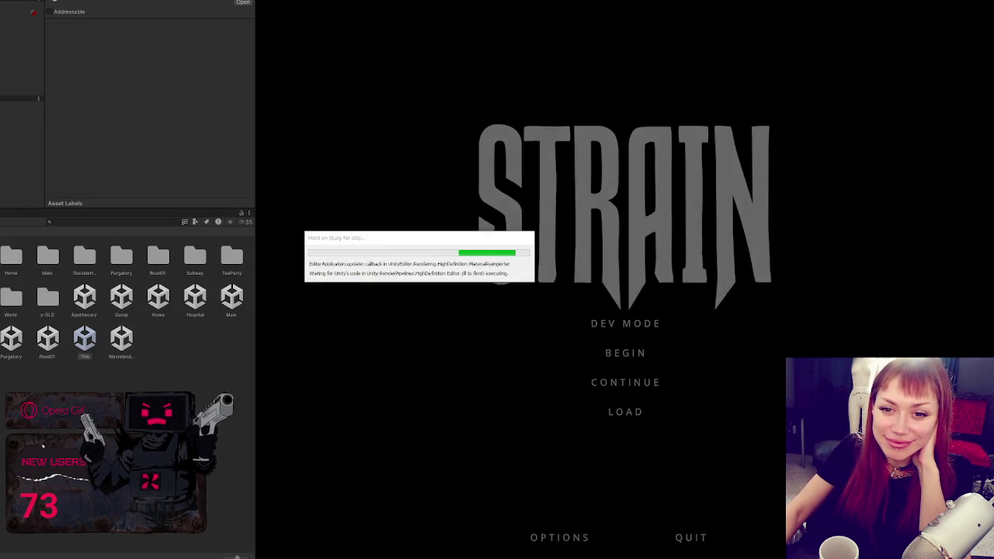
# - Start the game in DEV MODE, take first-person control, and toggle the pause menu
pyautogui.click(637, 328)
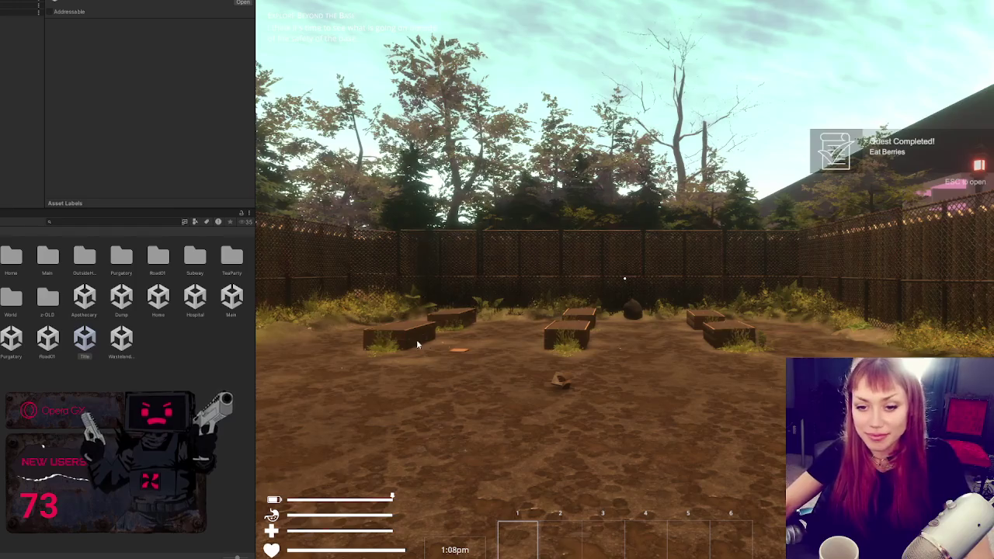
pyautogui.click(624, 278)
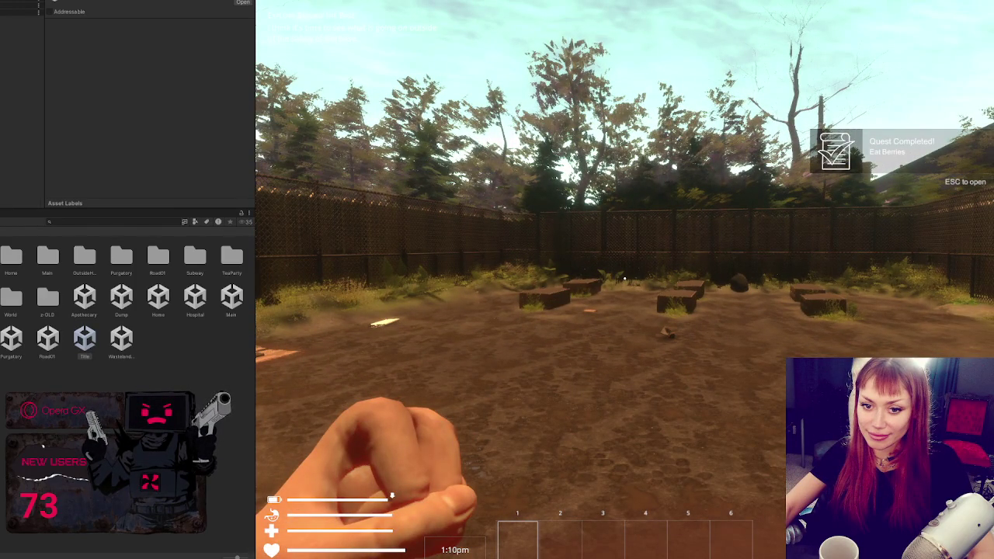
pyautogui.press('Escape')
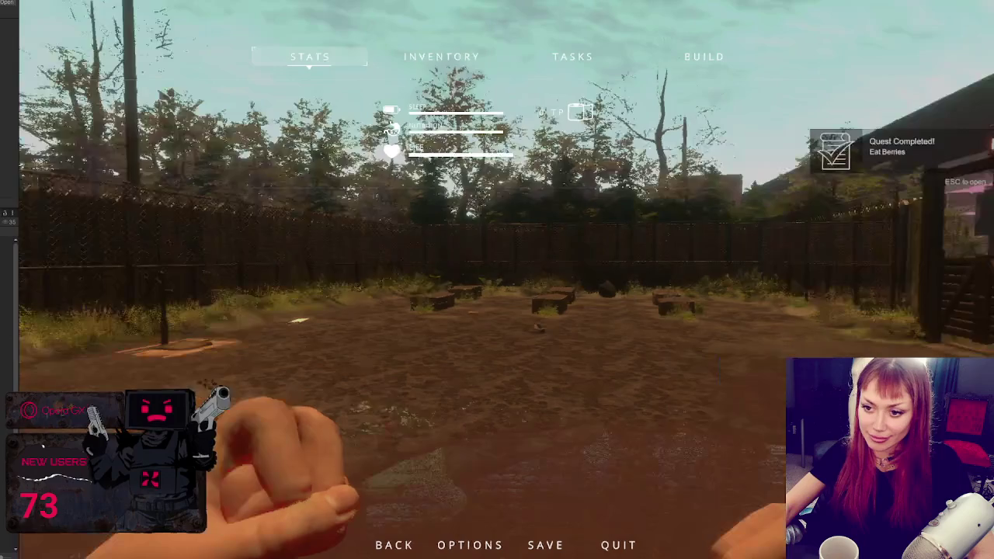
pyautogui.press('Escape')
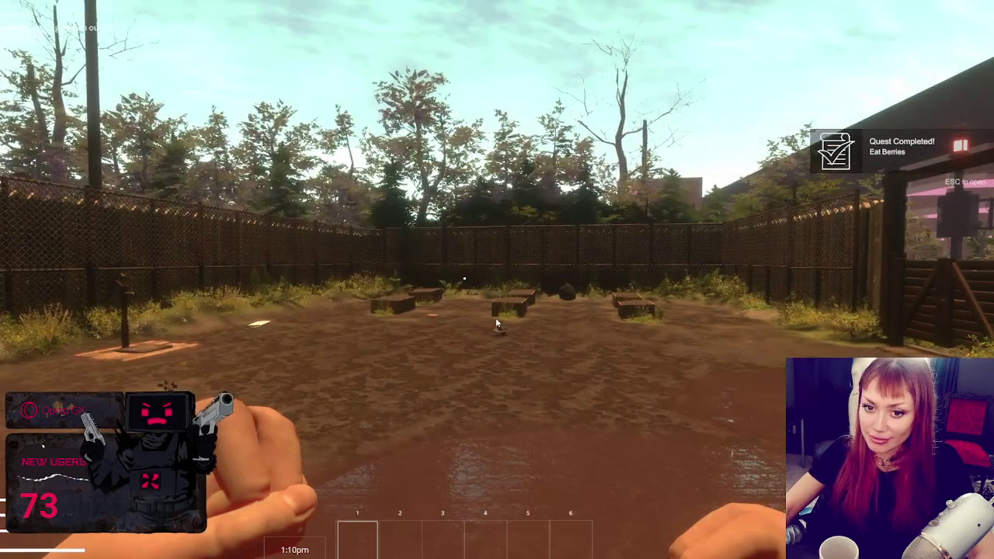
# - Walk along the chain-link fence past the water pump and through the gap into the yard
pyautogui.press('w')
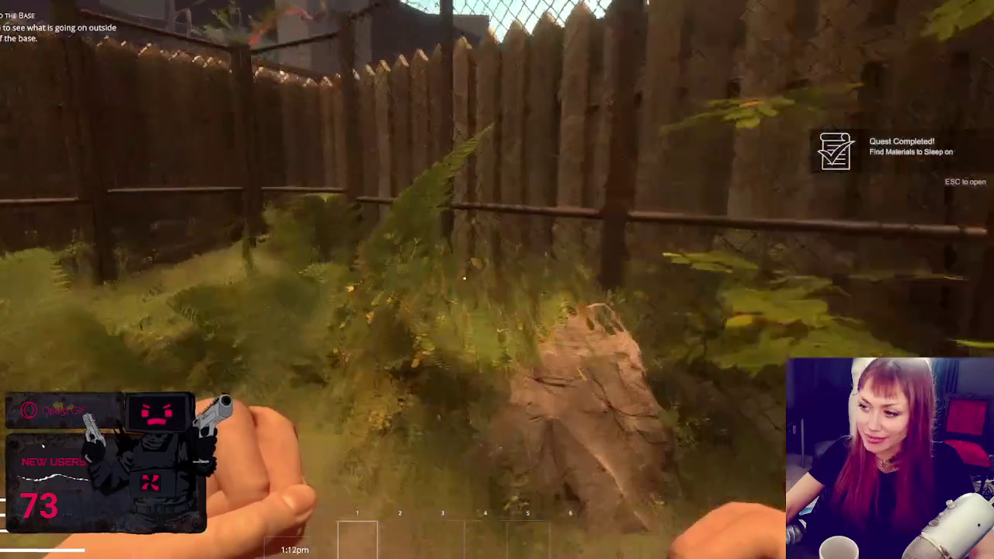
pyautogui.press('w')
pyautogui.press('w')
pyautogui.press('w')
pyautogui.press('w')
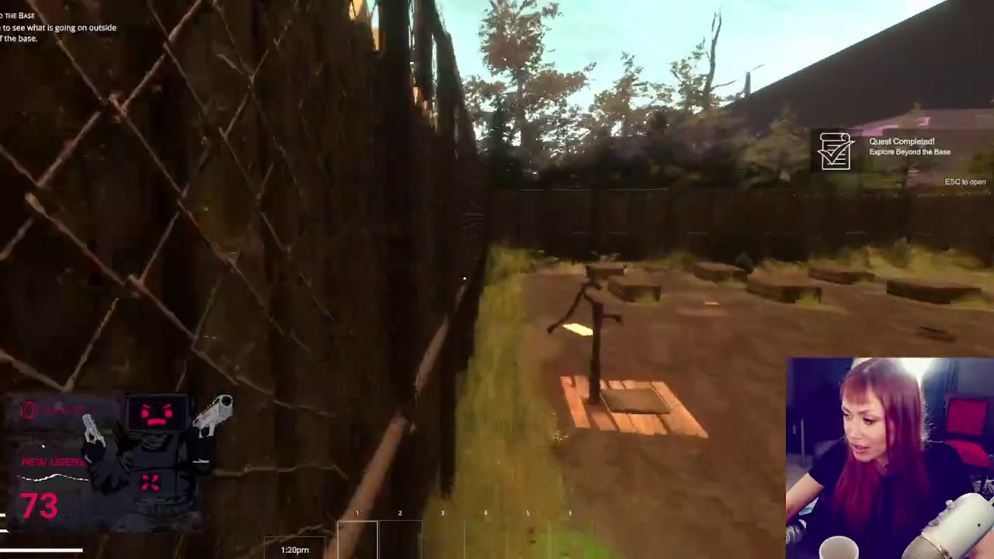
pyautogui.press('w')
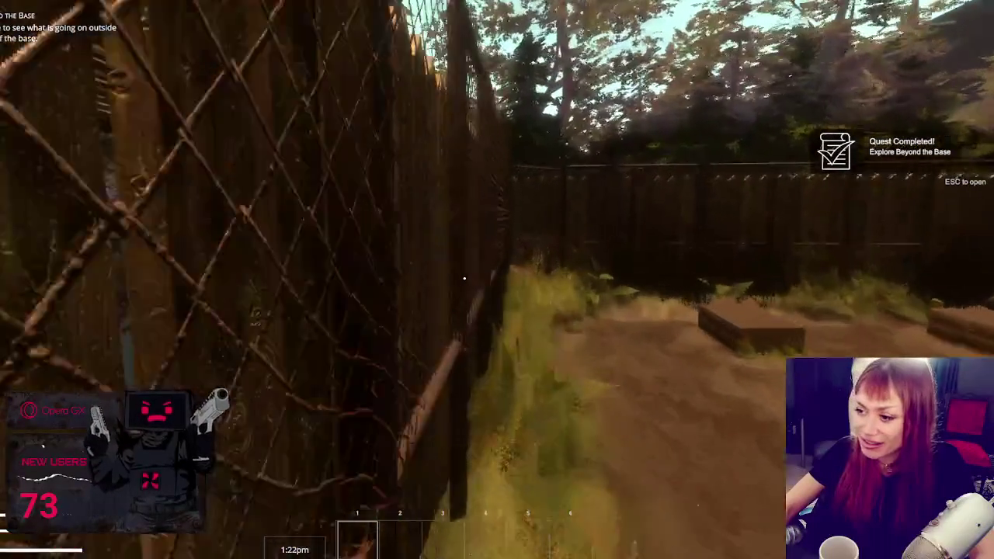
pyautogui.press('w')
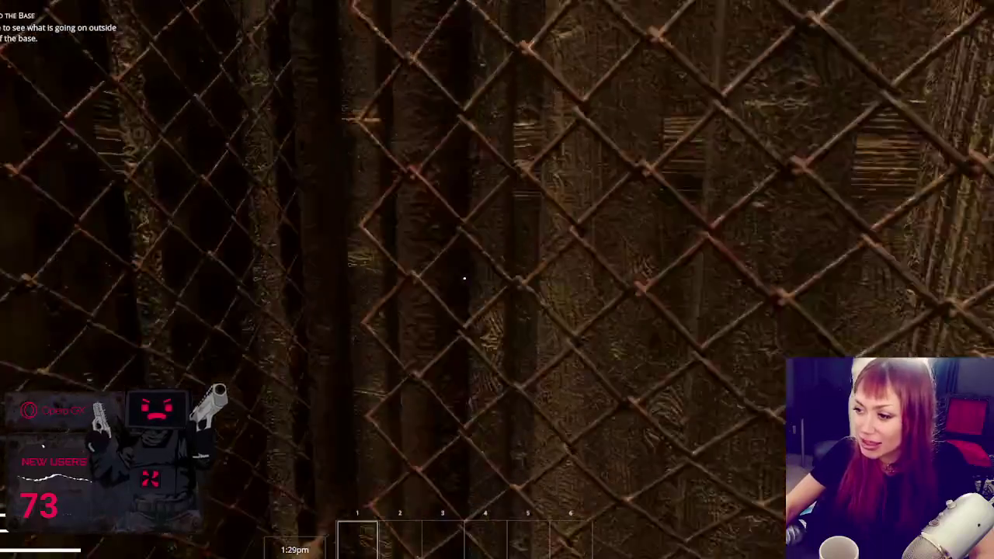
pyautogui.moveTo(463, 278)
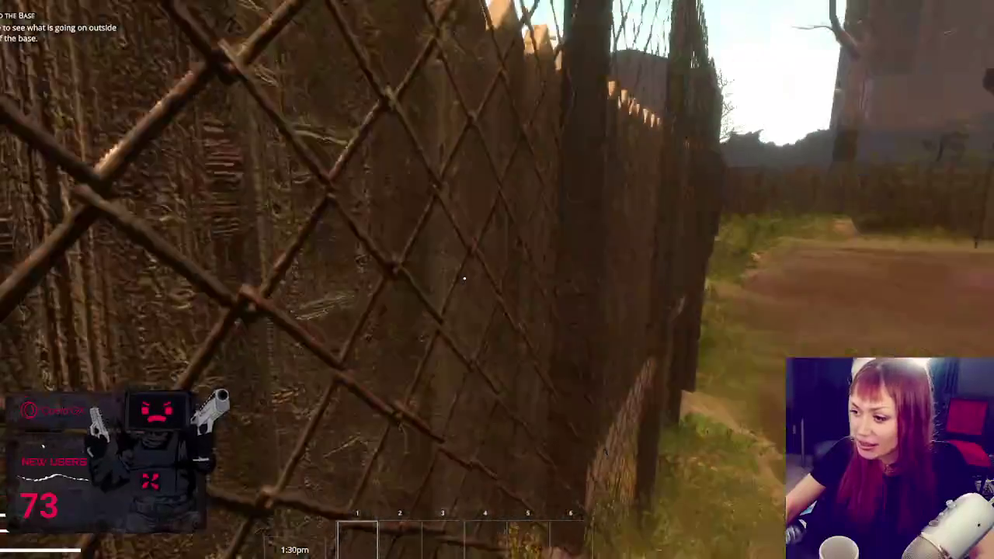
pyautogui.hotkey('shift', 'w')
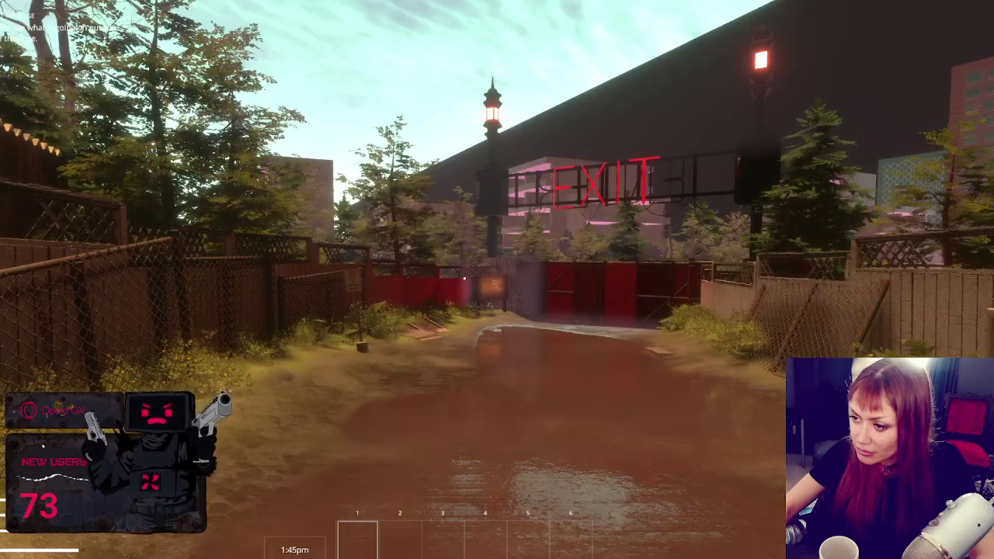
# - Walk through the gate and along the fence line, ending beside the street lamp
pyautogui.press('w')
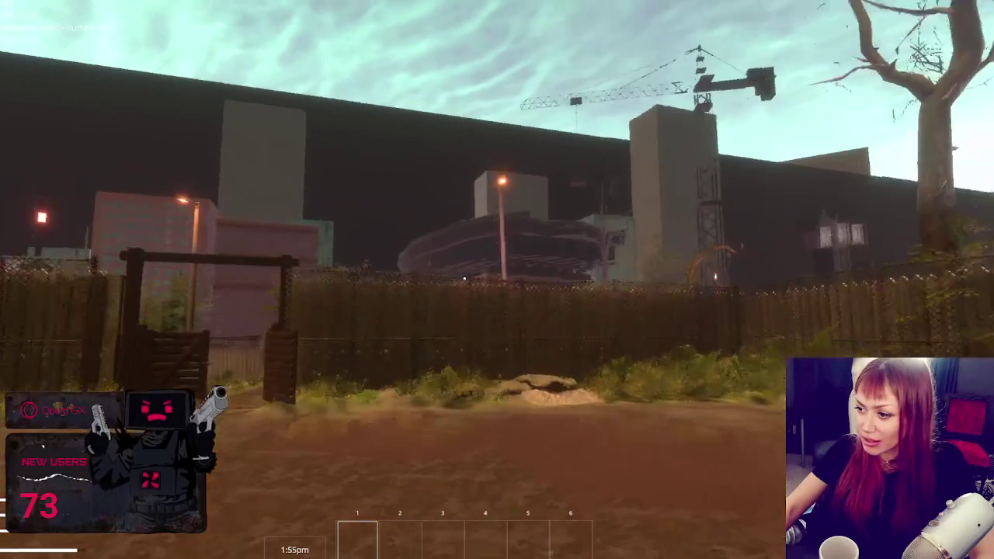
pyautogui.press('w')
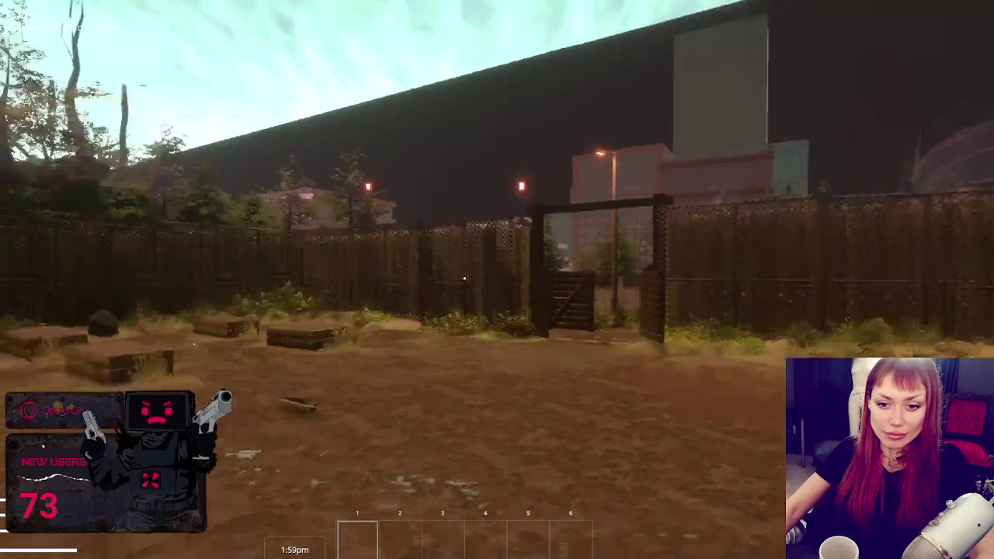
pyautogui.press('Escape')
pyautogui.press('Escape')
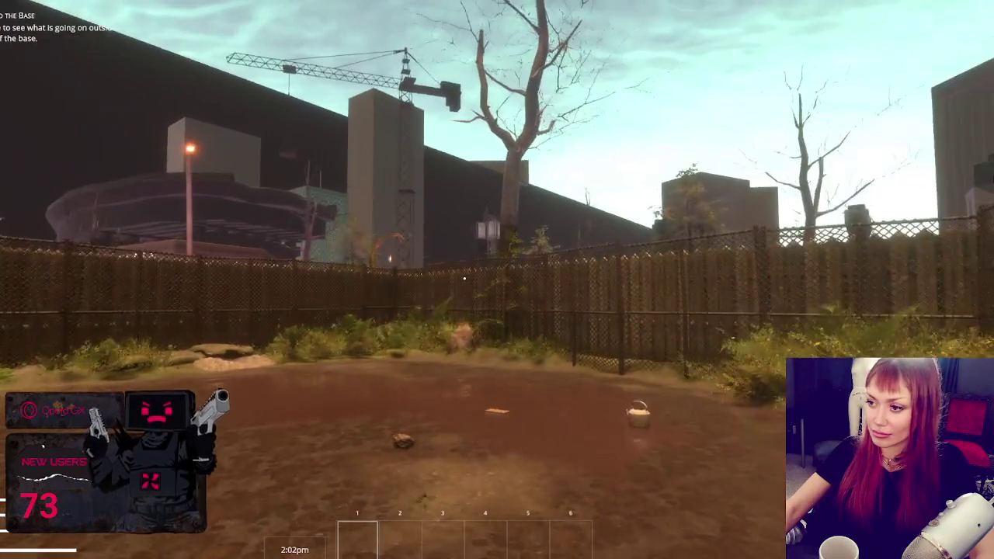
pyautogui.press('a')
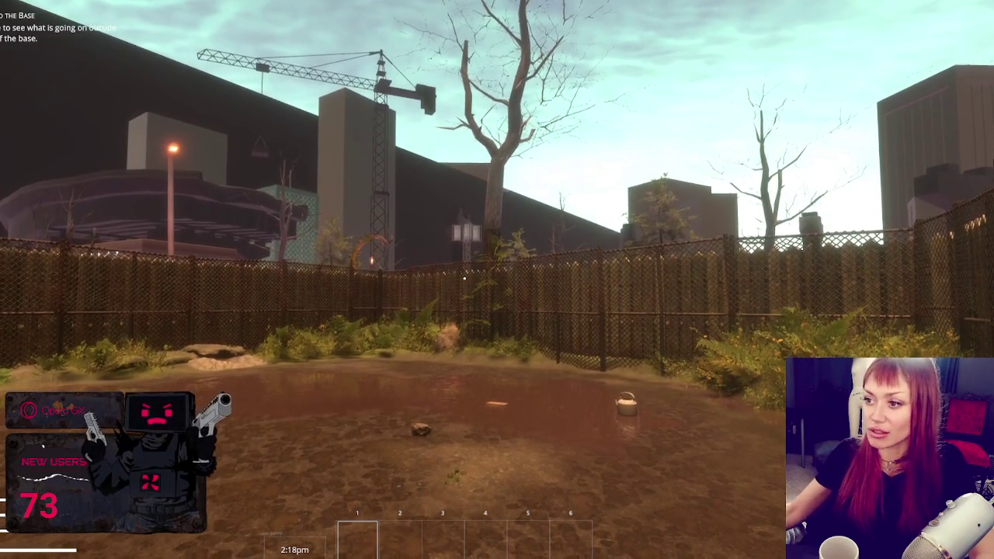
pyautogui.moveTo(126, 214)
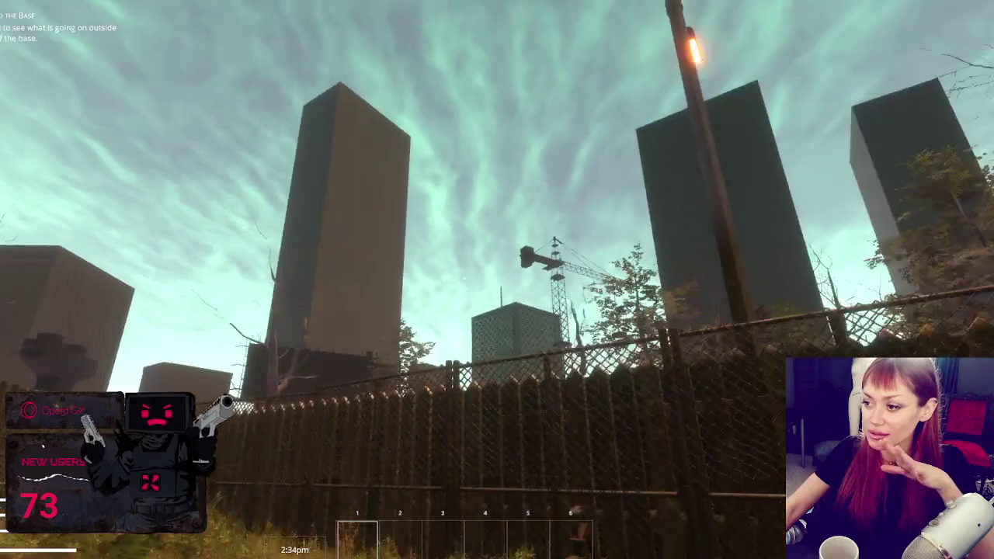
# - Let the game run until night falls, with the clock reaching 1:24am
pyautogui.moveTo(497, 279)
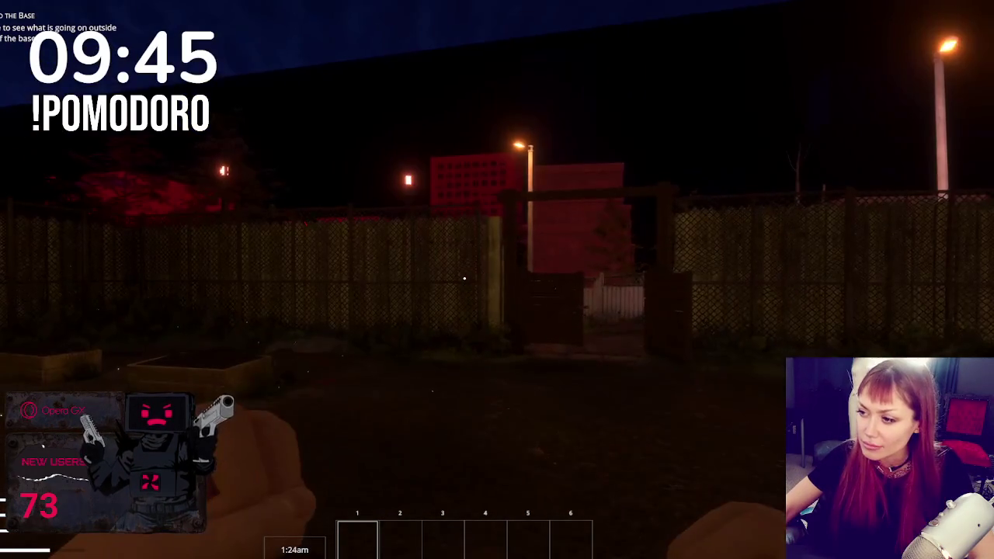
# - Walk through the fence gate out to the street, facing the red EXIT sign
pyautogui.press('w')
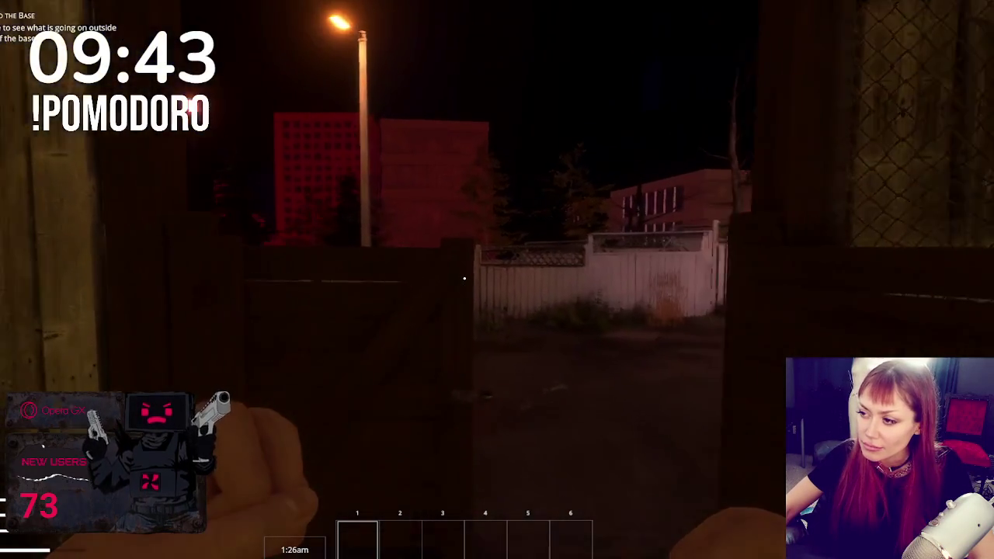
pyautogui.press('w')
pyautogui.press('w')
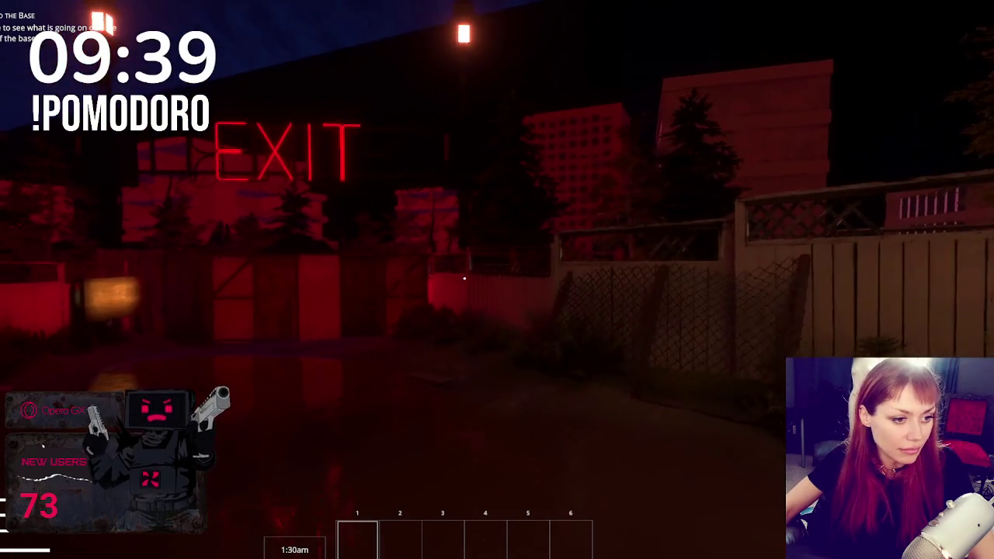
pyautogui.press('w')
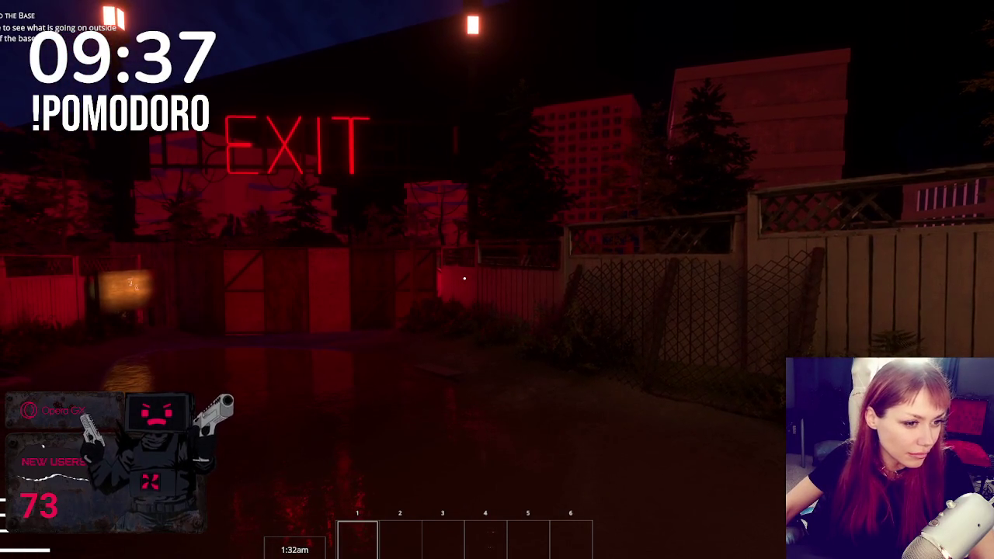
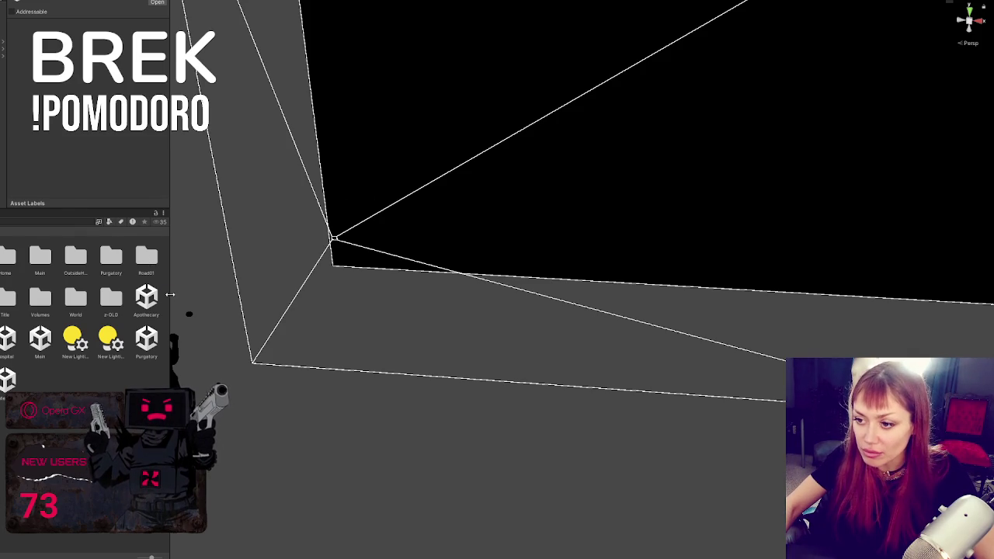
# - Widen the Project panel, select then deselect the Main scene asset, and switch to Opera GX
pyautogui.moveTo(170, 295); pyautogui.dragTo(308, 300)
pyautogui.click(145, 297)
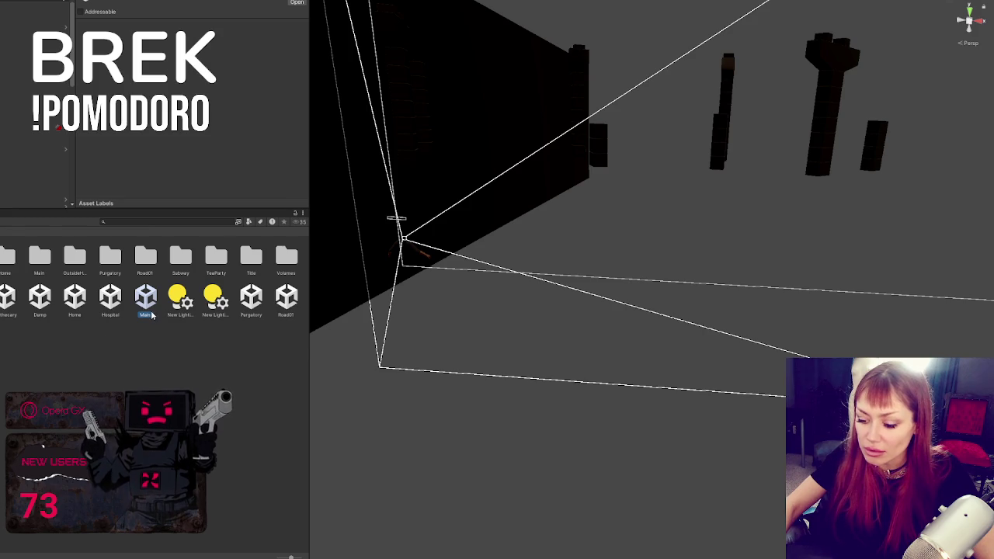
pyautogui.click(213, 243)
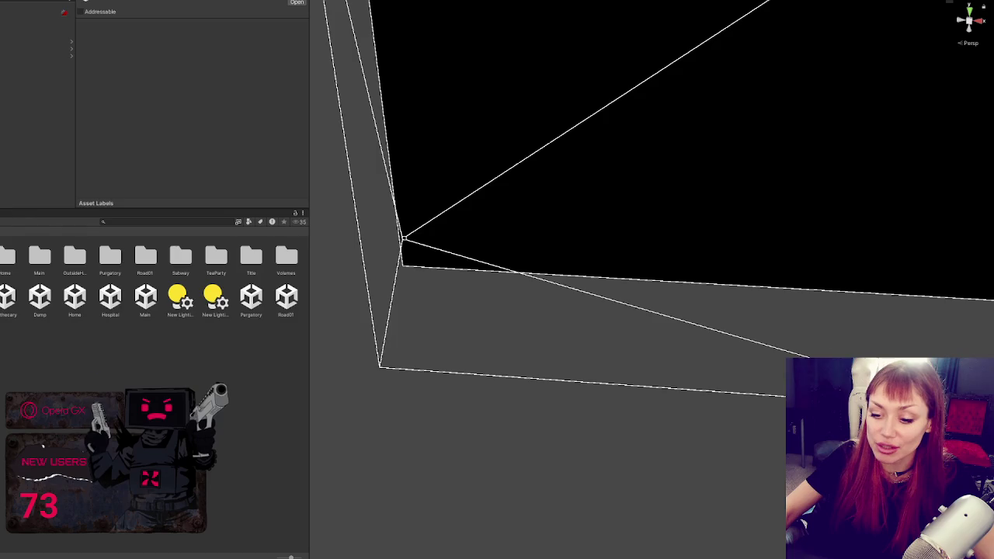
pyautogui.hotkey('alt', 'Tab')
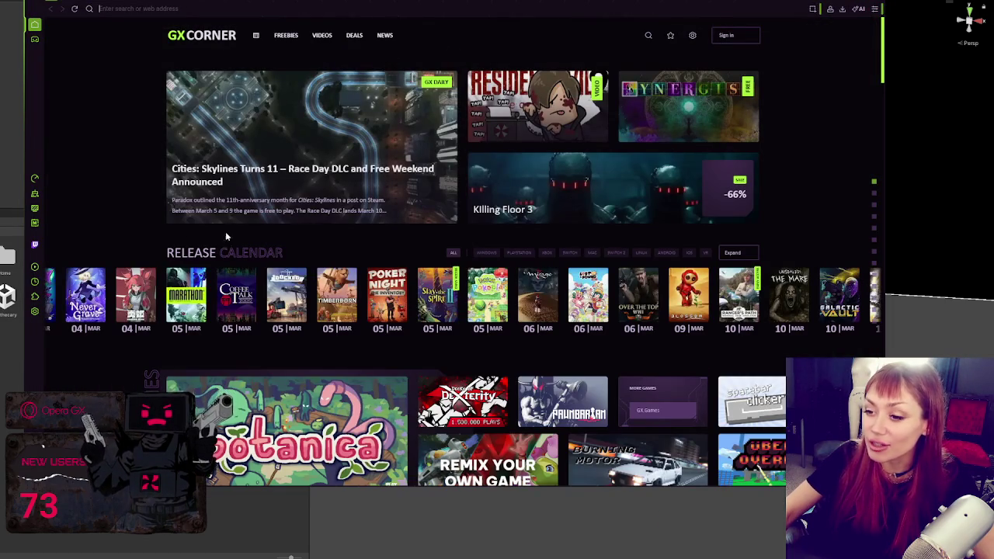
# - In GX Control, set Hot Tabs Killer to RAM, enable the CPU limiter, and raise the memory limit
pyautogui.scroll(-4, 198, 239)
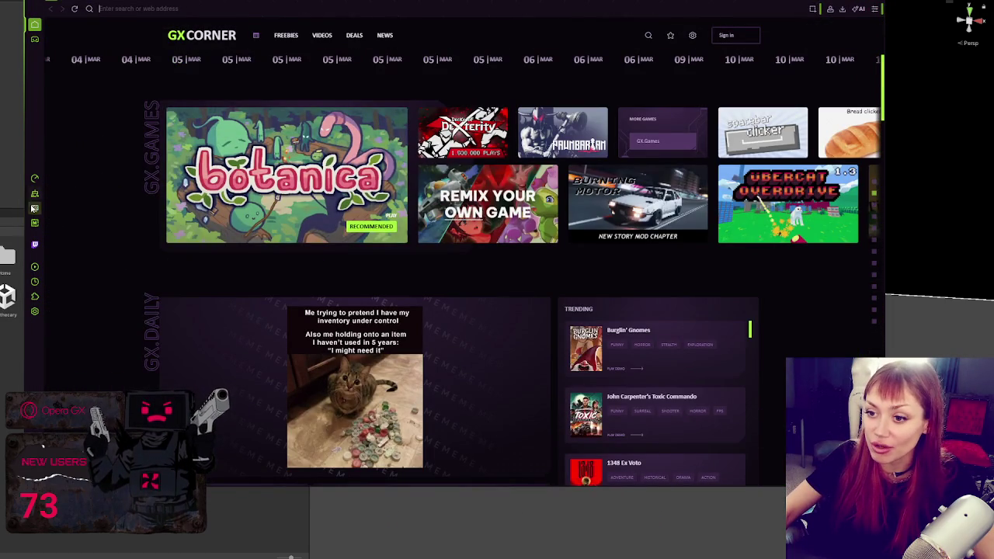
pyautogui.click(34, 178)
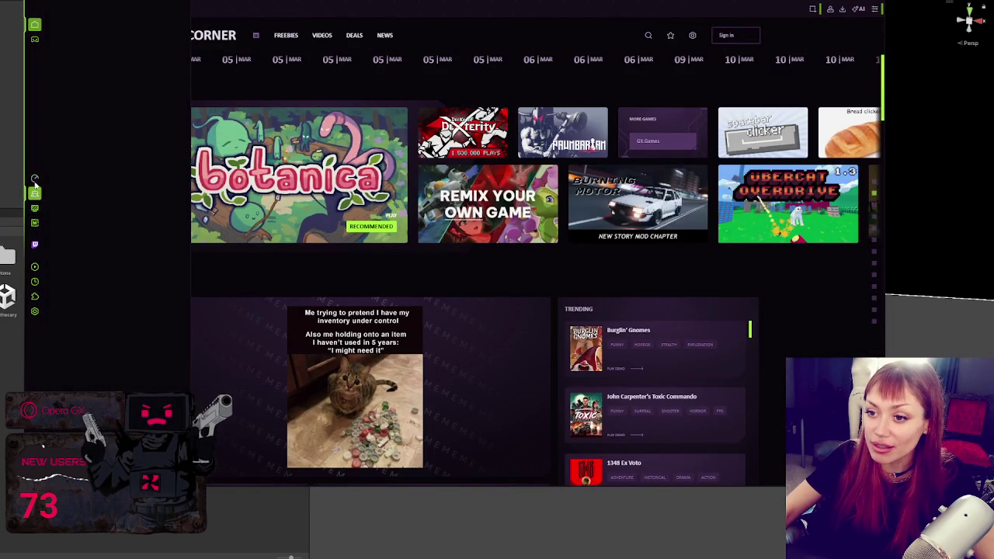
pyautogui.click(34, 223)
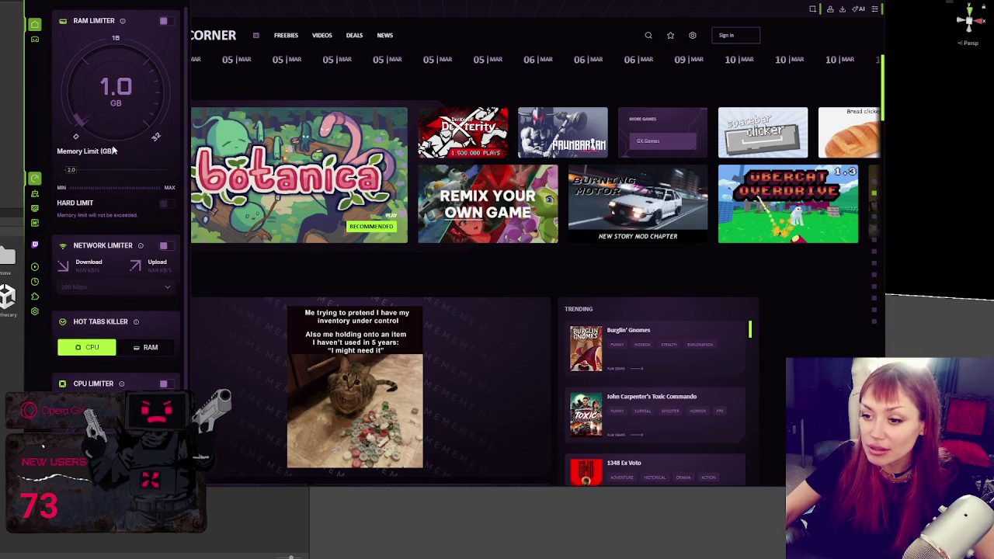
pyautogui.scroll(-2, 114, 150)
pyautogui.click(145, 259)
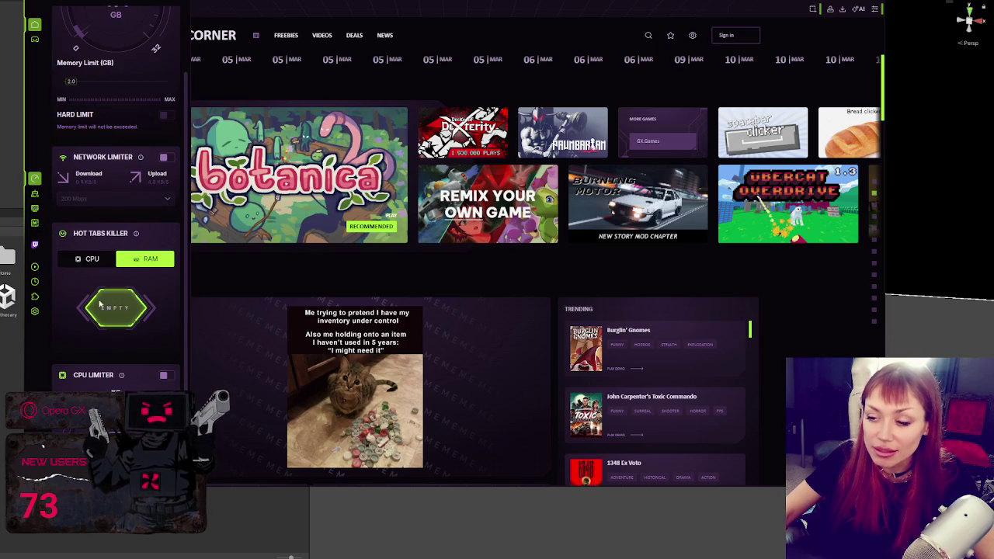
pyautogui.scroll(-2, 140, 257)
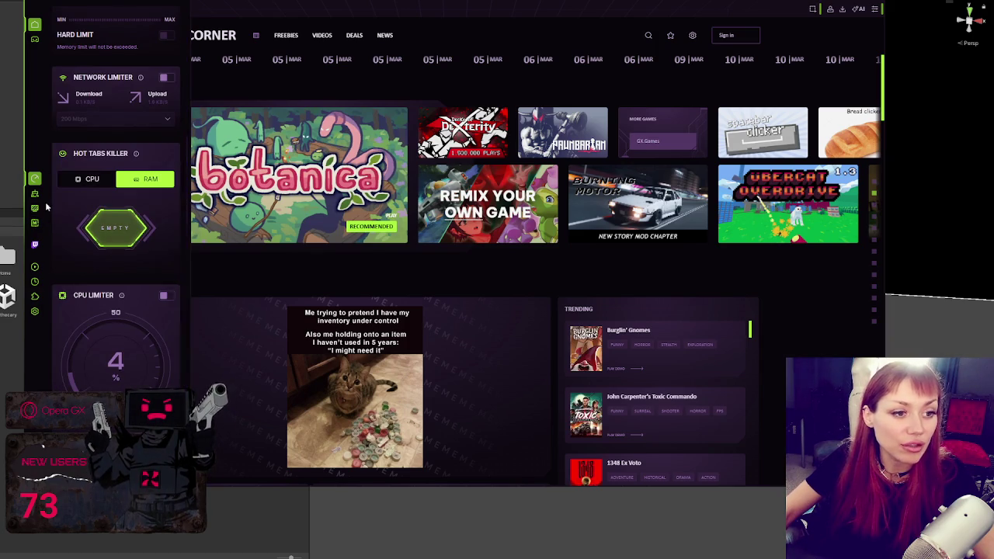
pyautogui.click(164, 297)
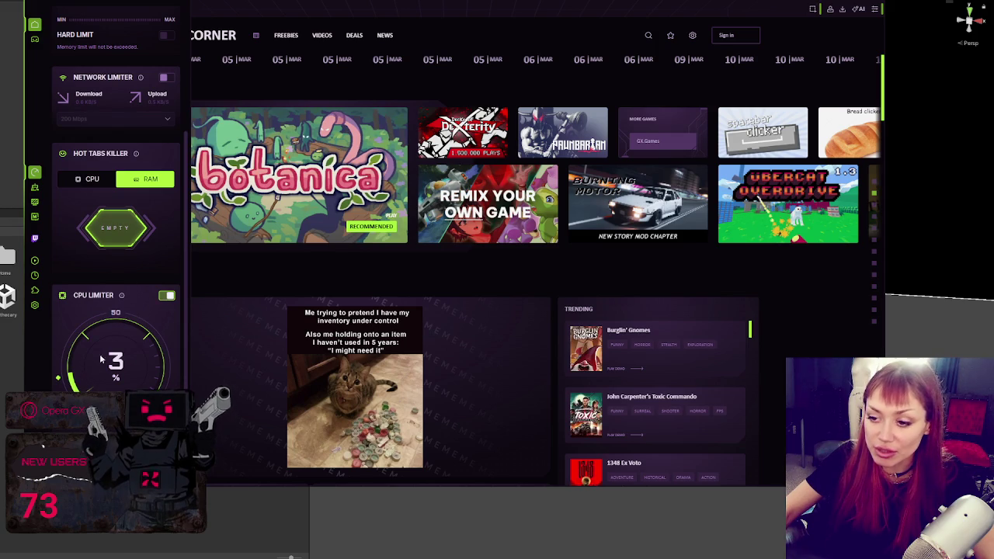
pyautogui.scroll(4, 119, 102)
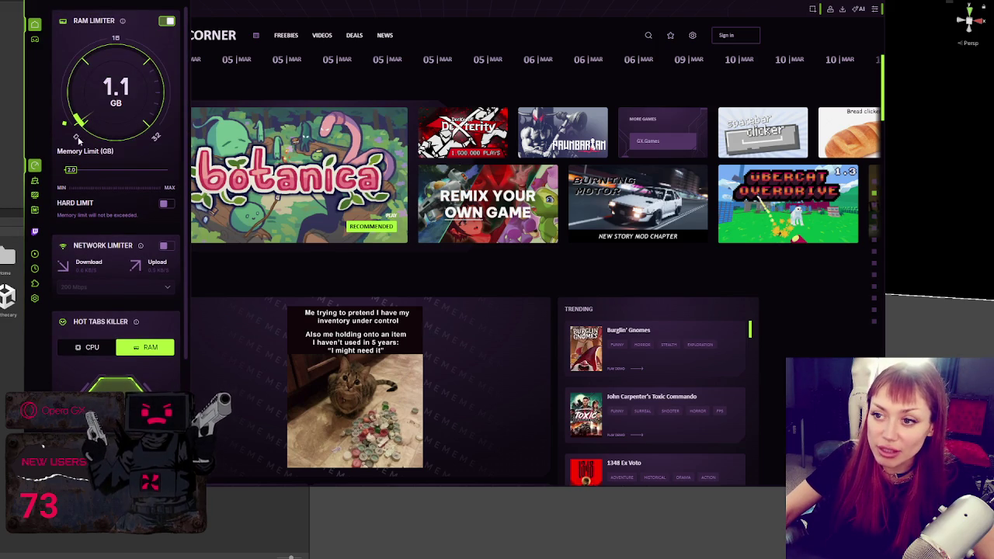
pyautogui.moveTo(71, 170); pyautogui.dragTo(89, 170)
# - Check the GX Cleaner, then apply the MonoCore shader to the browser
pyautogui.scroll(-4, 89, 171)
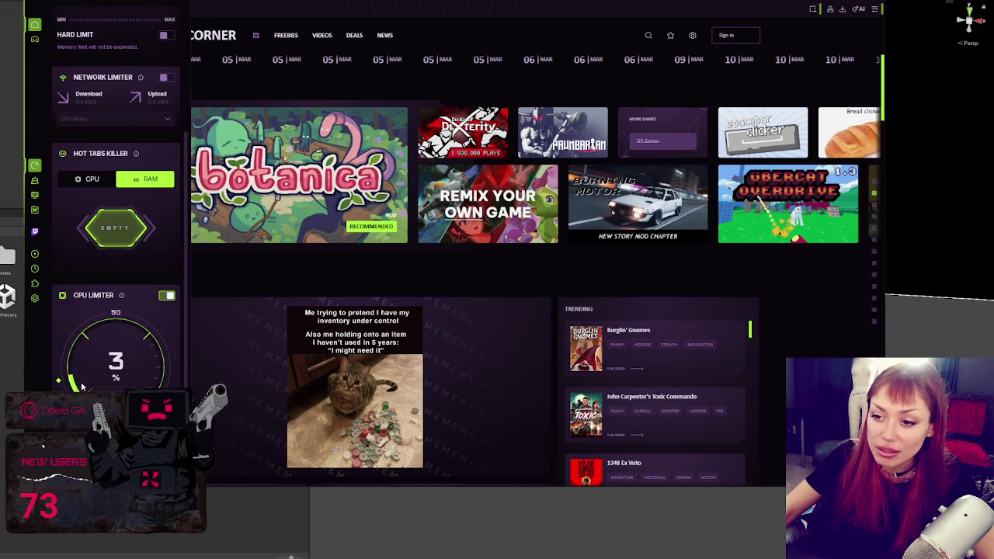
pyautogui.scroll(4, 90, 171)
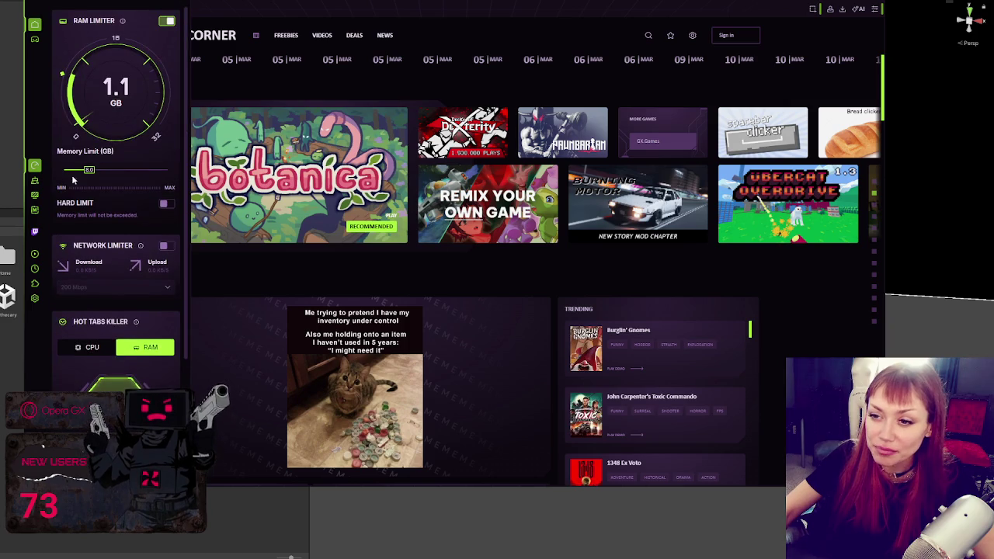
pyautogui.click(34, 165)
pyautogui.click(34, 180)
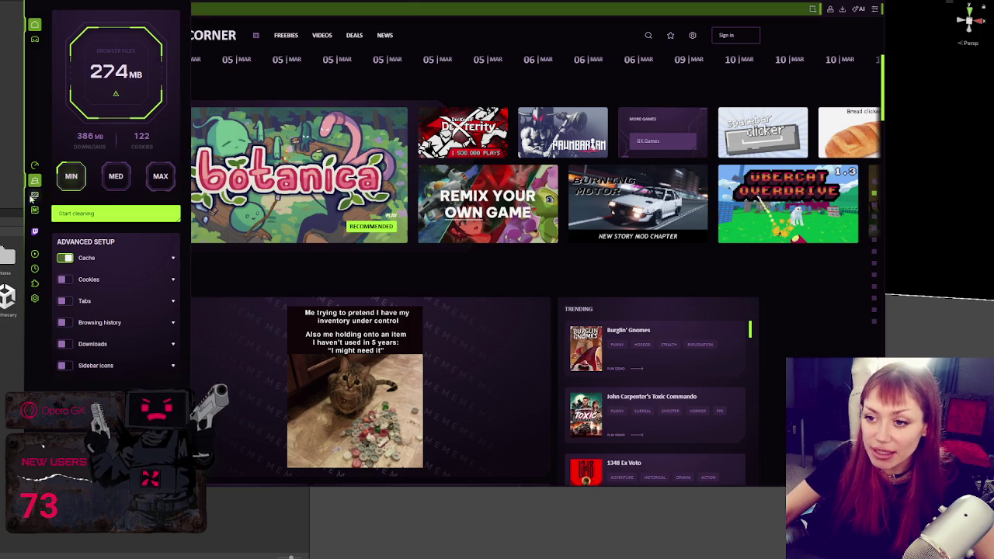
pyautogui.click(129, 89)
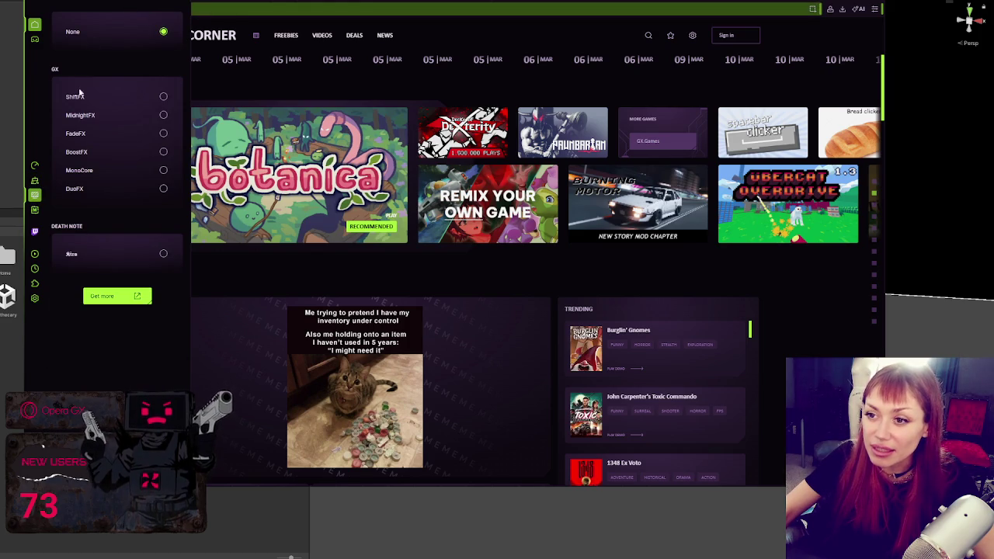
pyautogui.click(163, 170)
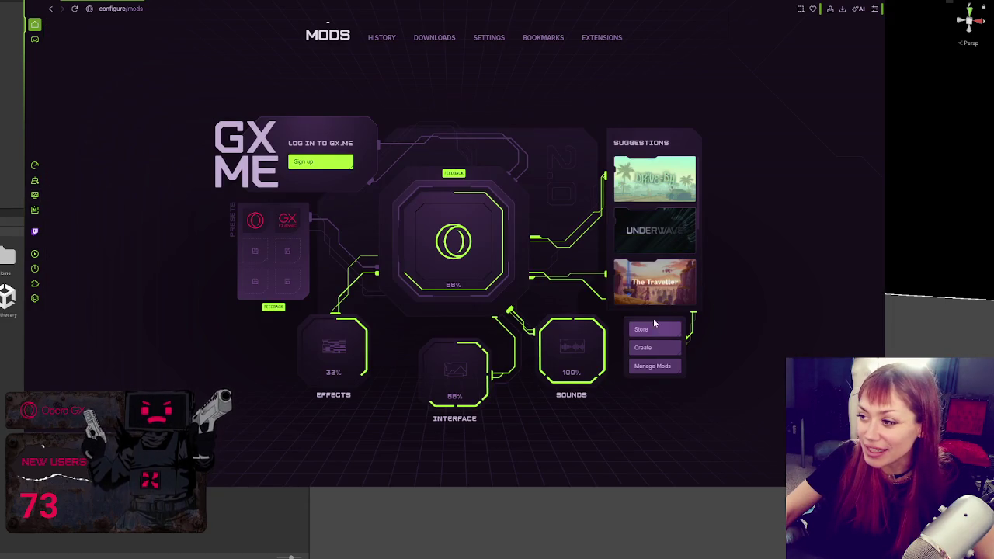
# - Apply the Death Note Rare mod and toggle playback of the Volumetrics video
pyautogui.moveTo(661, 299)
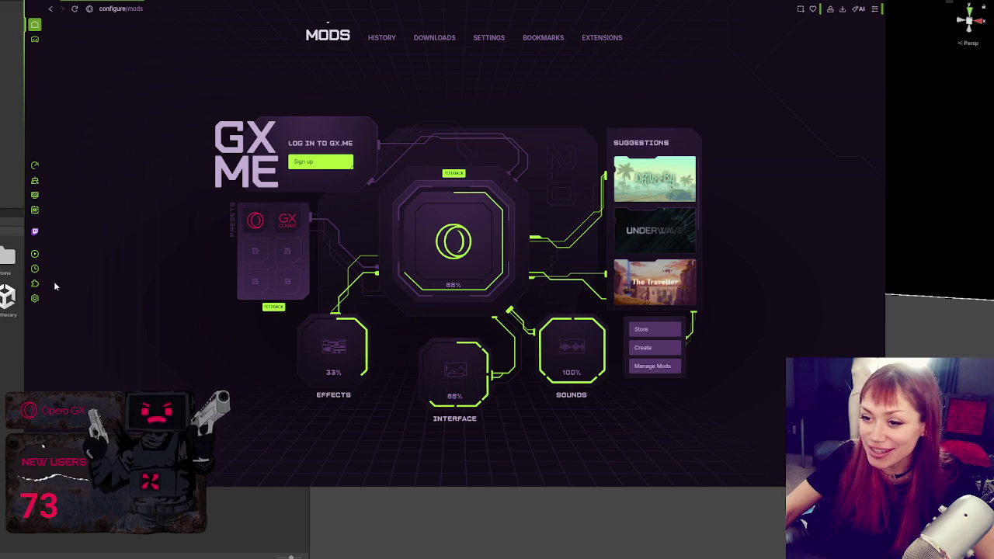
pyautogui.click(35, 212)
pyautogui.click(163, 253)
pyautogui.hotkey('ctrl', 'w')
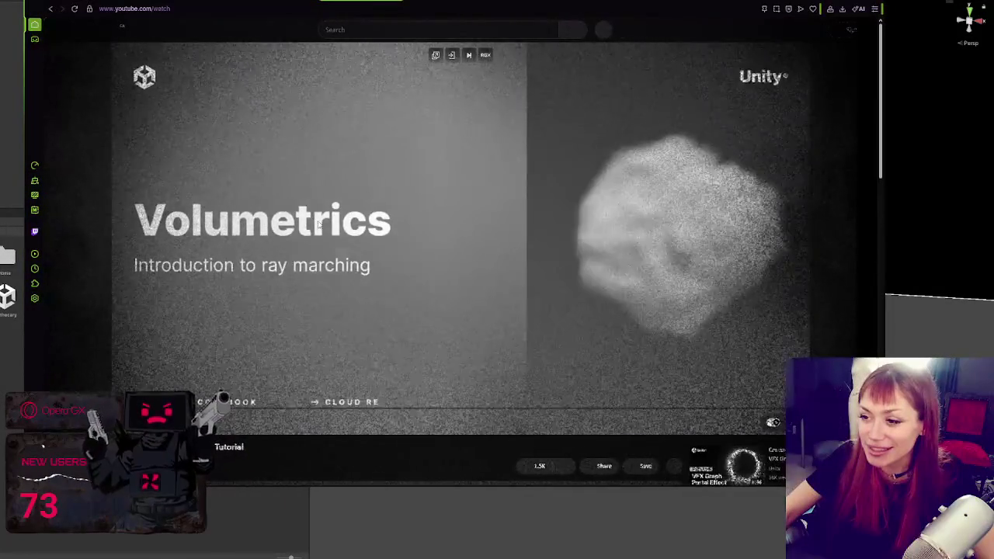
pyautogui.click(299, 164)
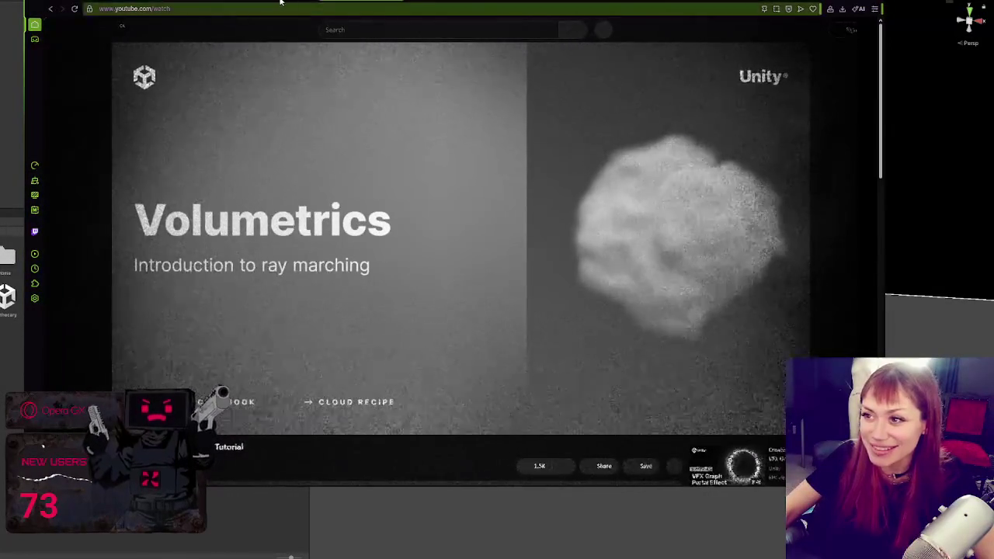
# - Set the browser shader to None from the Mods page, briefly opening the music player panel
pyautogui.click(34, 210)
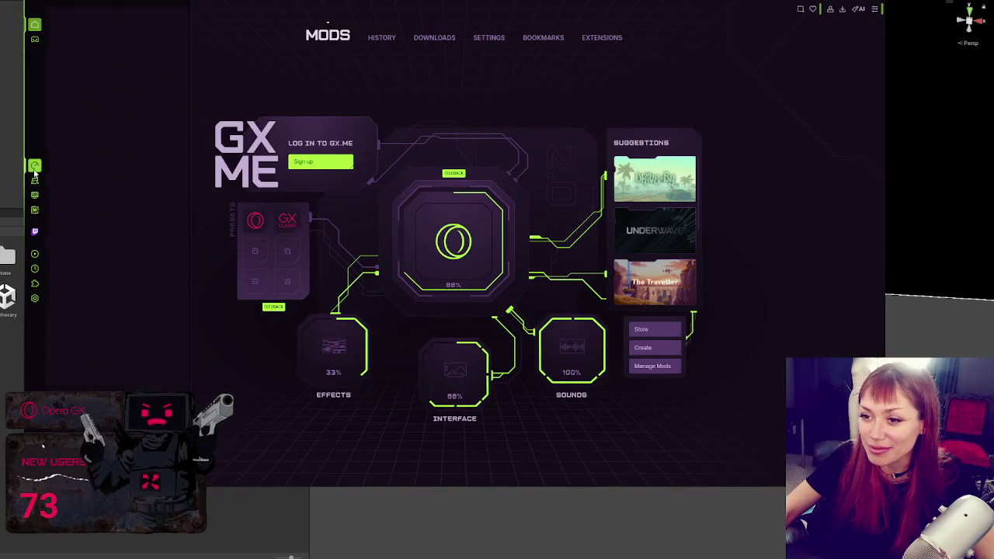
pyautogui.click(34, 196)
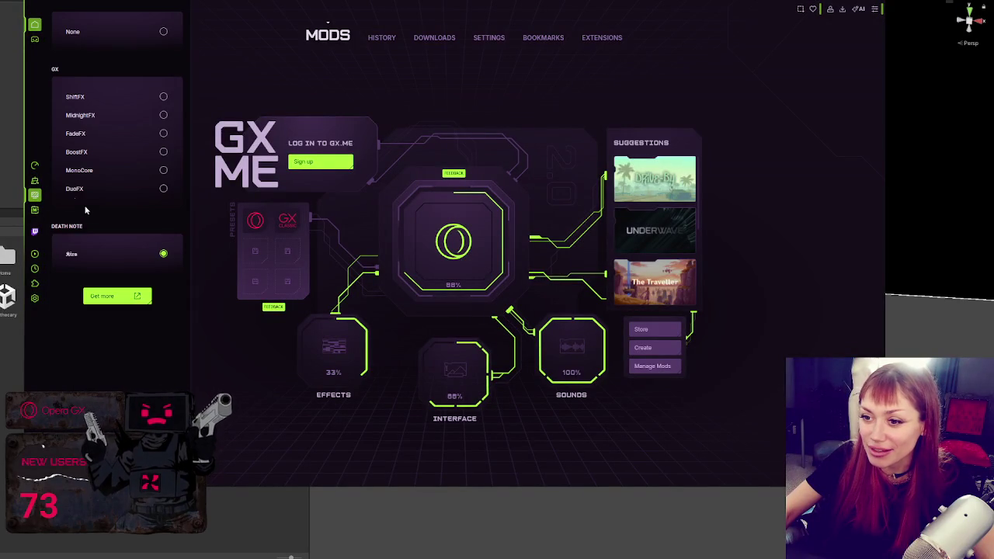
pyautogui.click(163, 33)
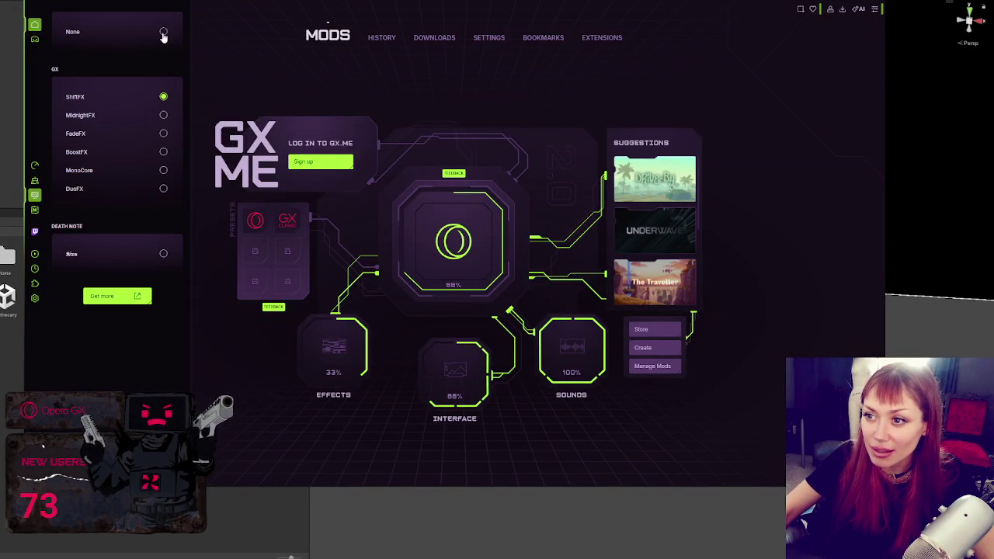
pyautogui.click(34, 253)
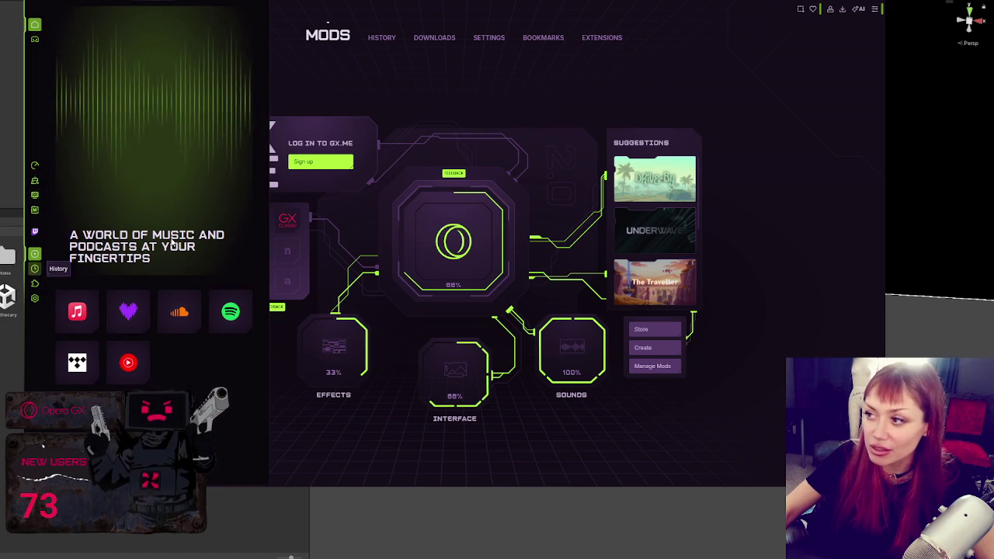
pyautogui.click(35, 253)
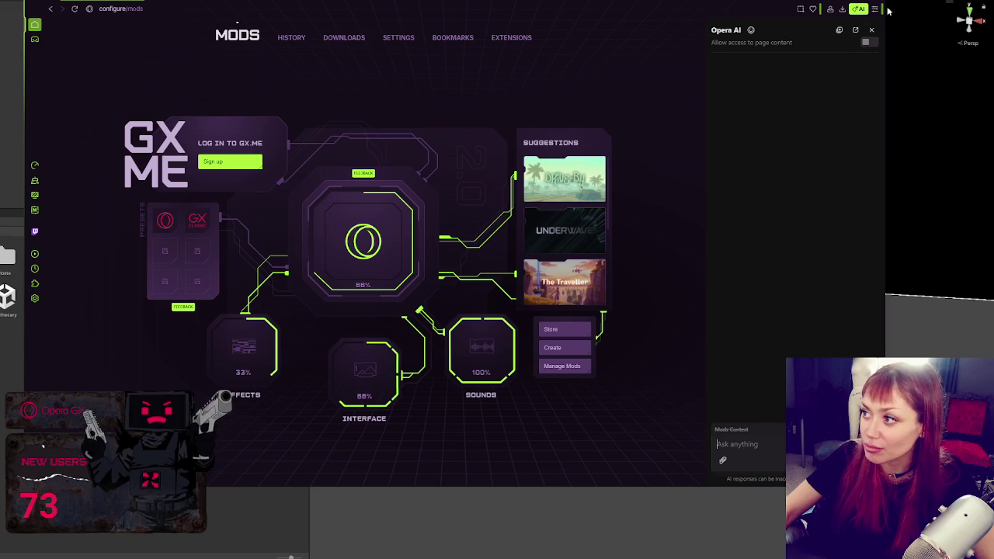
# - Close Opera GX's AI side panel and Alt+Tab back to the Unity editor
pyautogui.click(860, 13)
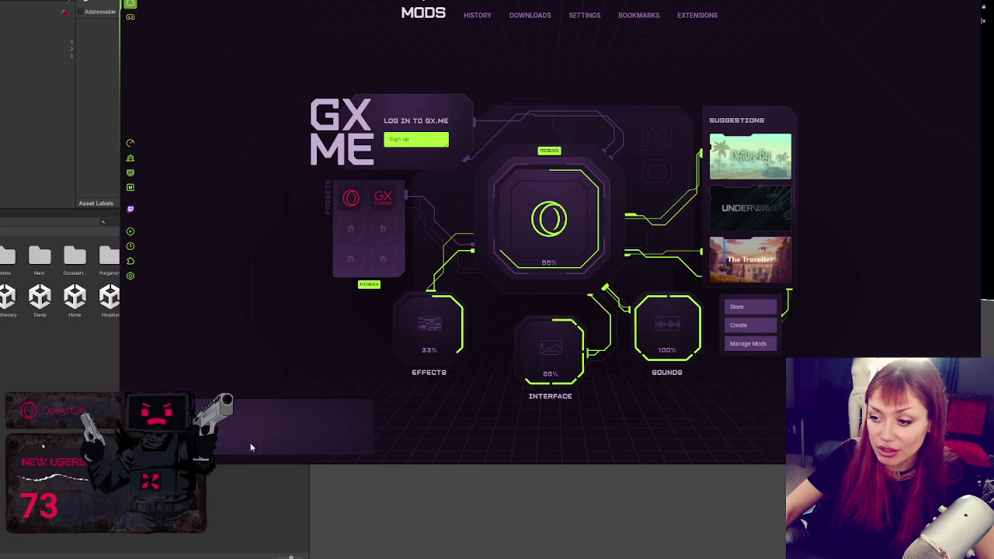
pyautogui.moveTo(232, 447)
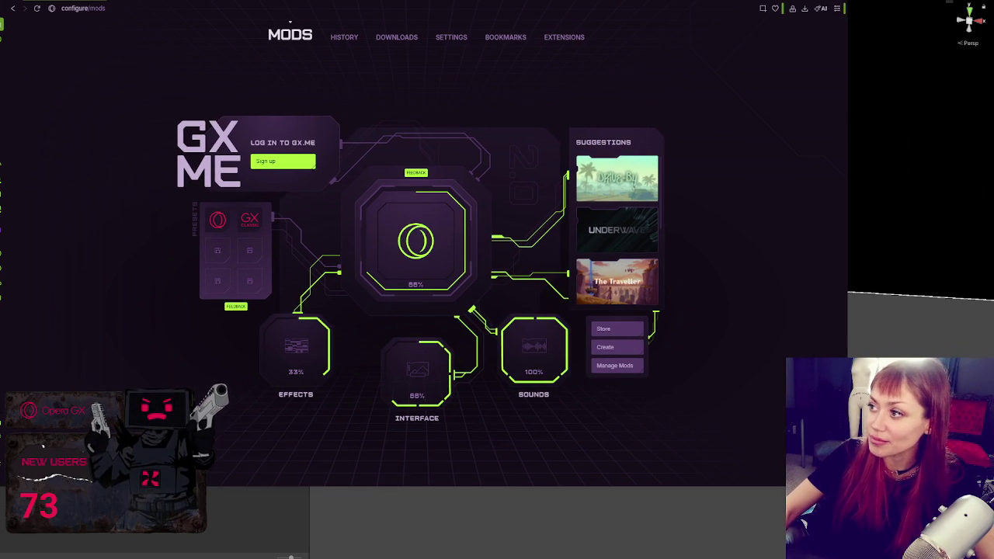
pyautogui.hotkey('alt', 'Tab')
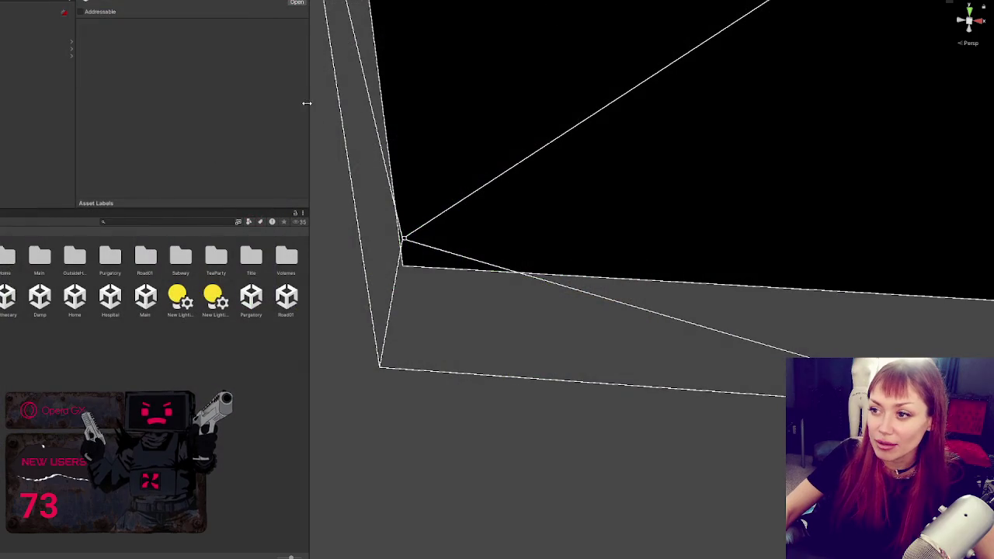
# - Shrink the Project panel for a larger scene view and start STRAIN from its title menu
pyautogui.moveTo(307, 104); pyautogui.dragTo(47, 199)
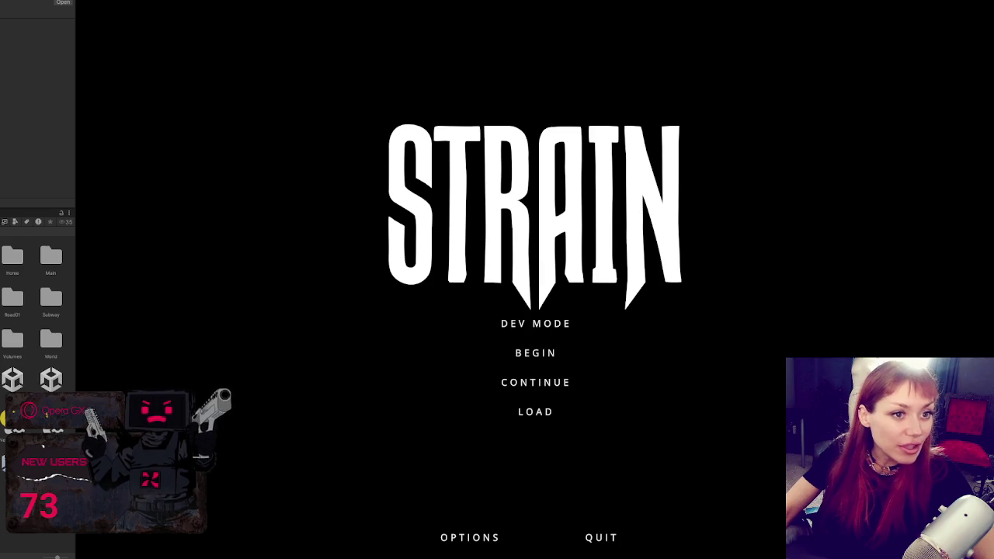
pyautogui.click(536, 323)
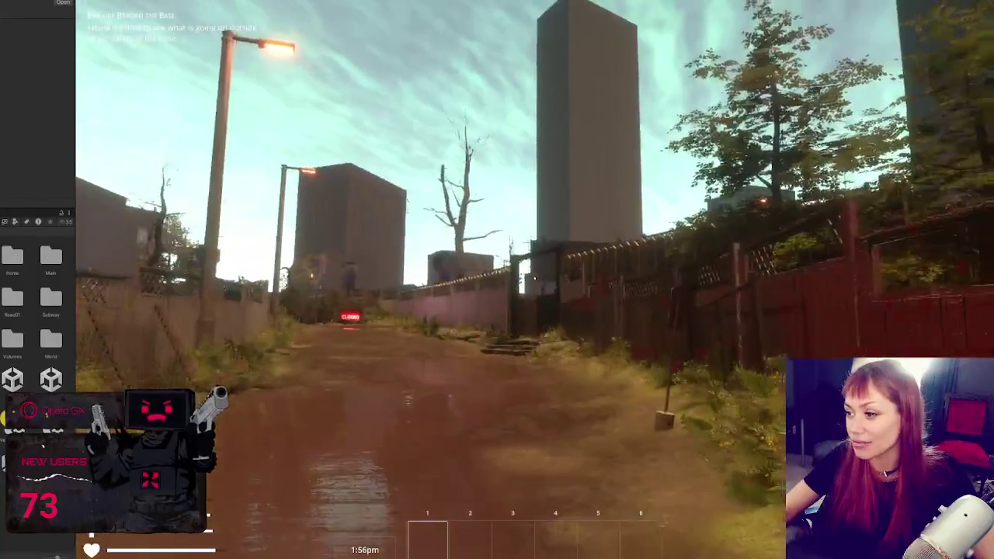
# - Walk along the red fence, jump the lattice fence, and push through the bushes to the wooden fence
pyautogui.press('w')
pyautogui.press('w')
pyautogui.press('w')
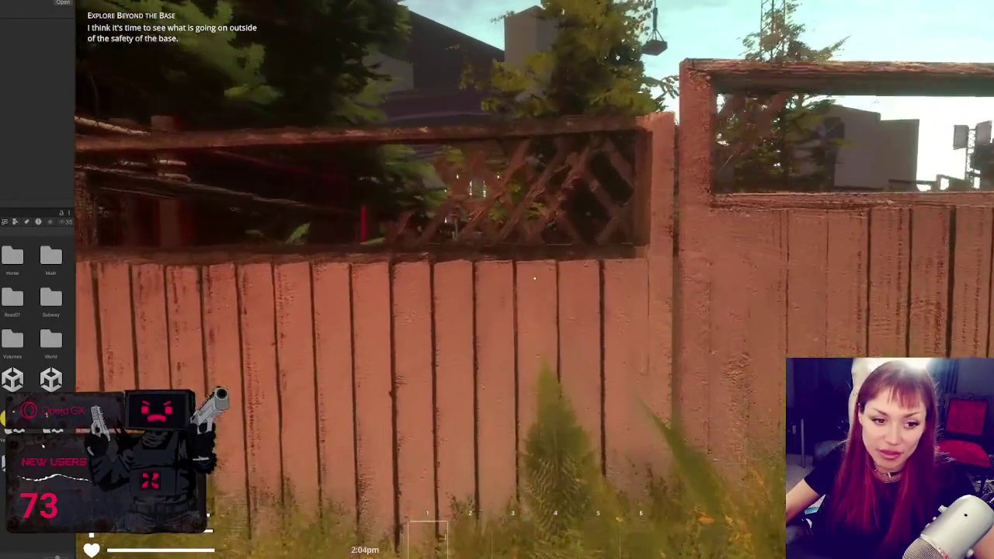
pyautogui.press('space')
pyautogui.press('w')
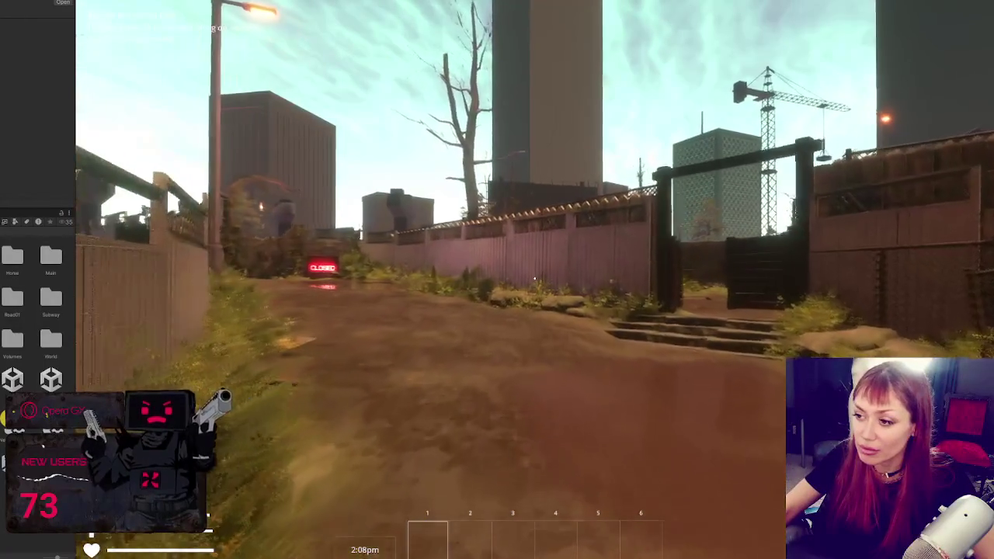
pyautogui.press('w')
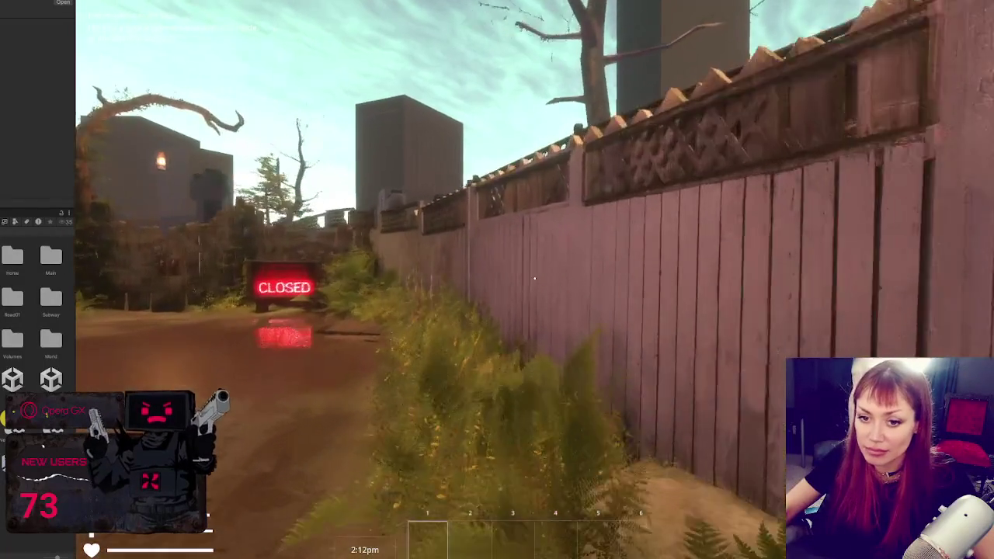
pyautogui.press('w')
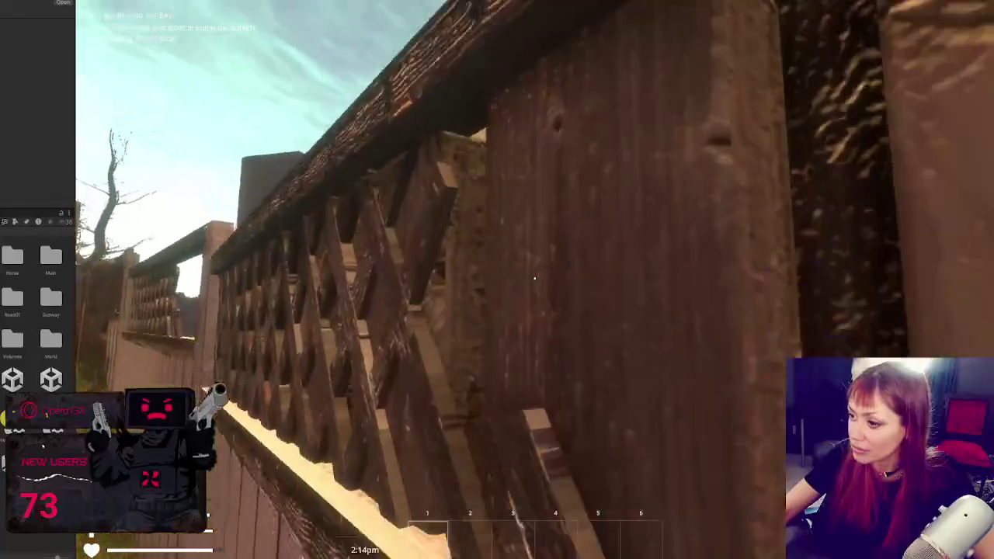
pyautogui.press('space')
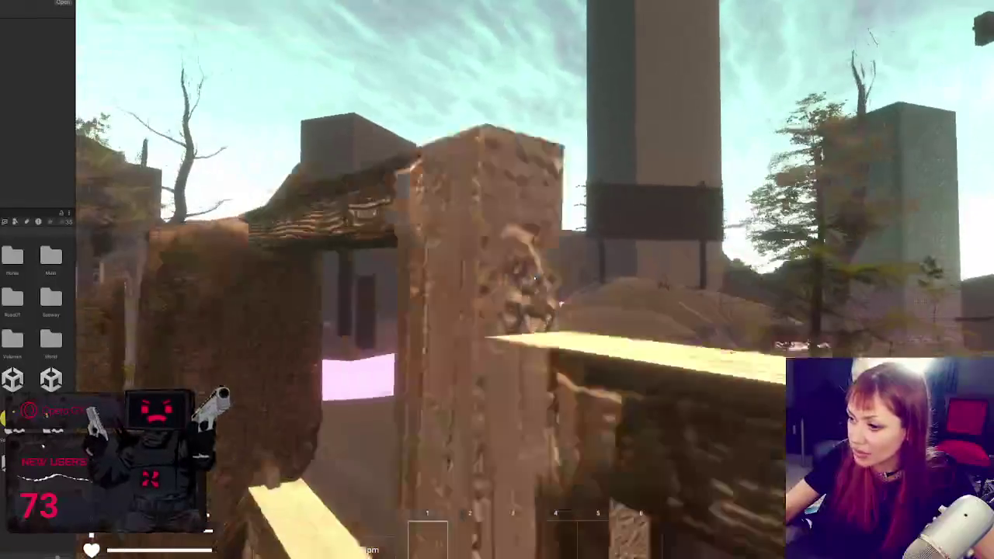
pyautogui.press('w')
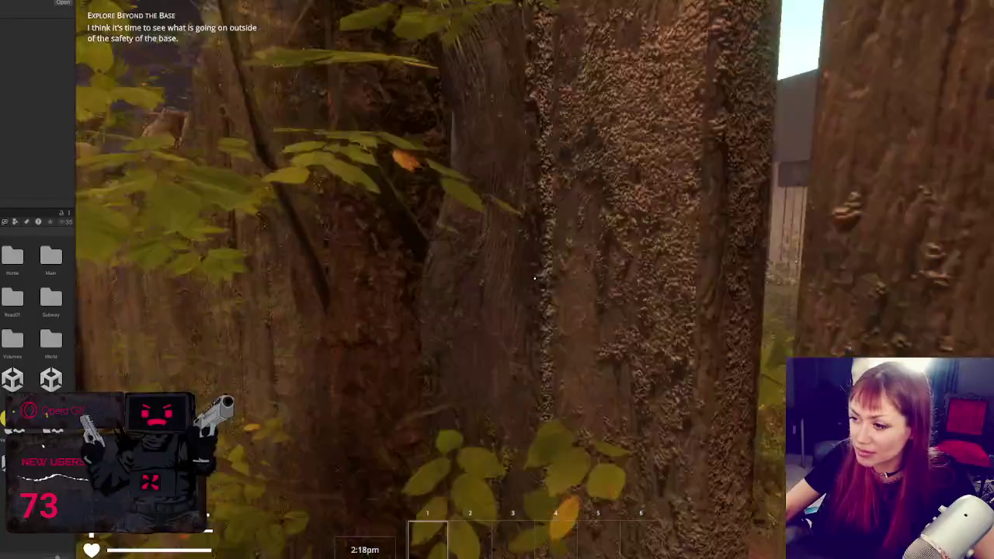
pyautogui.press('w')
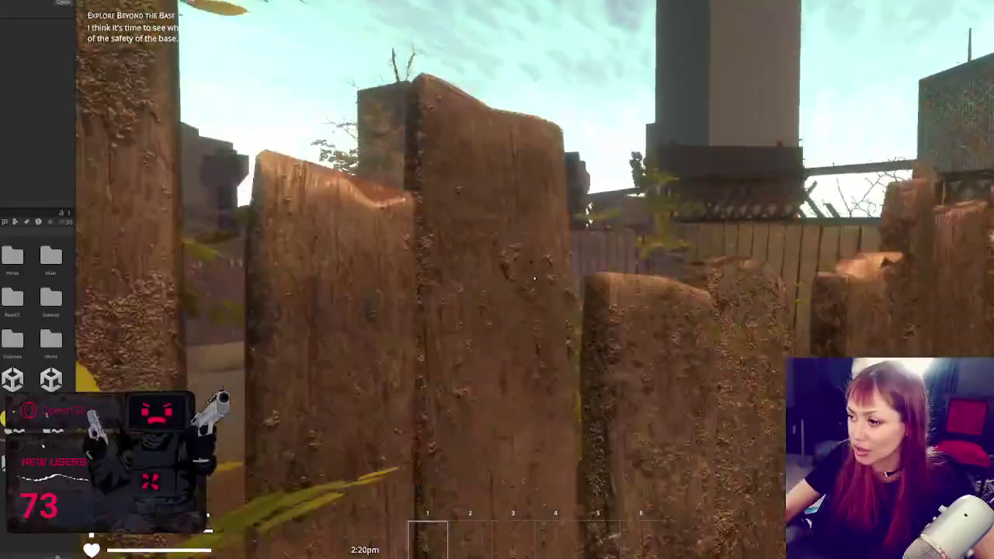
pyautogui.press('w')
# - Try the closed wooden gate, then follow the dirt path to the red gate under the EXIT sign
pyautogui.press('s')
pyautogui.press('w')
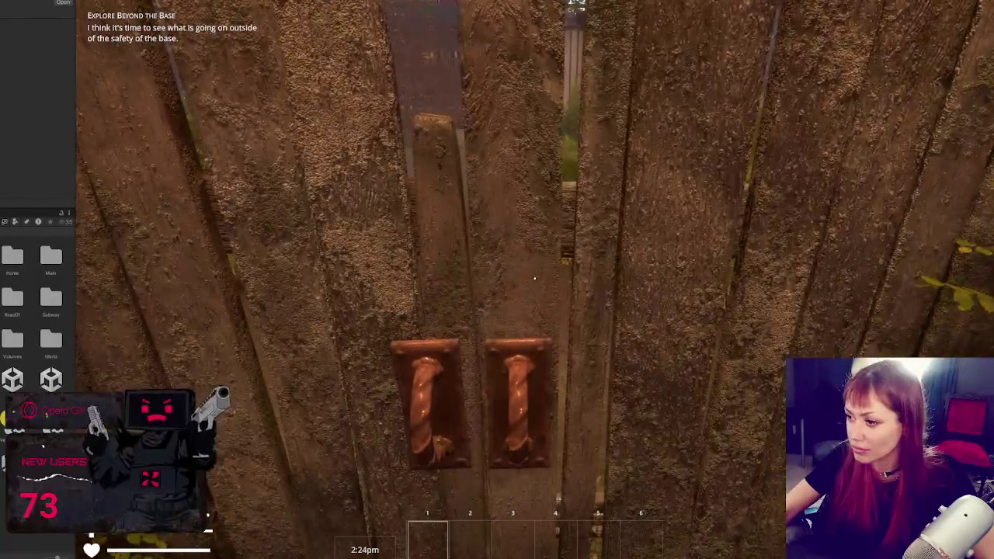
pyautogui.press('s')
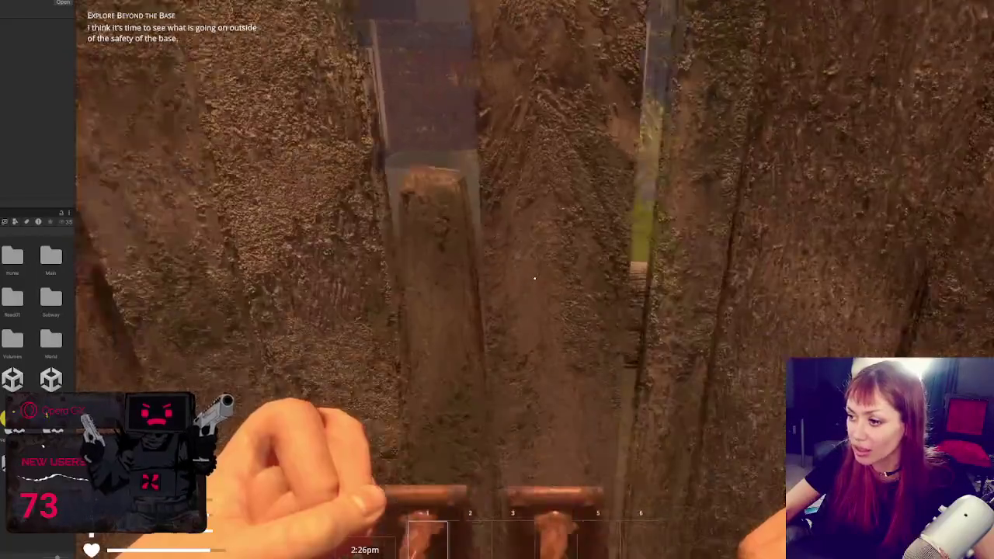
pyautogui.press('s')
pyautogui.press('s')
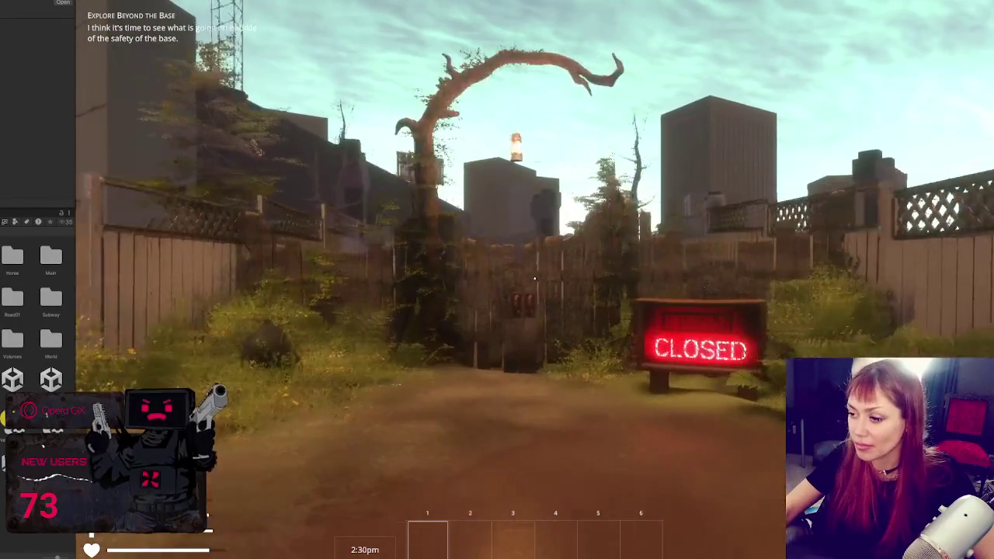
pyautogui.press('w')
pyautogui.press('w')
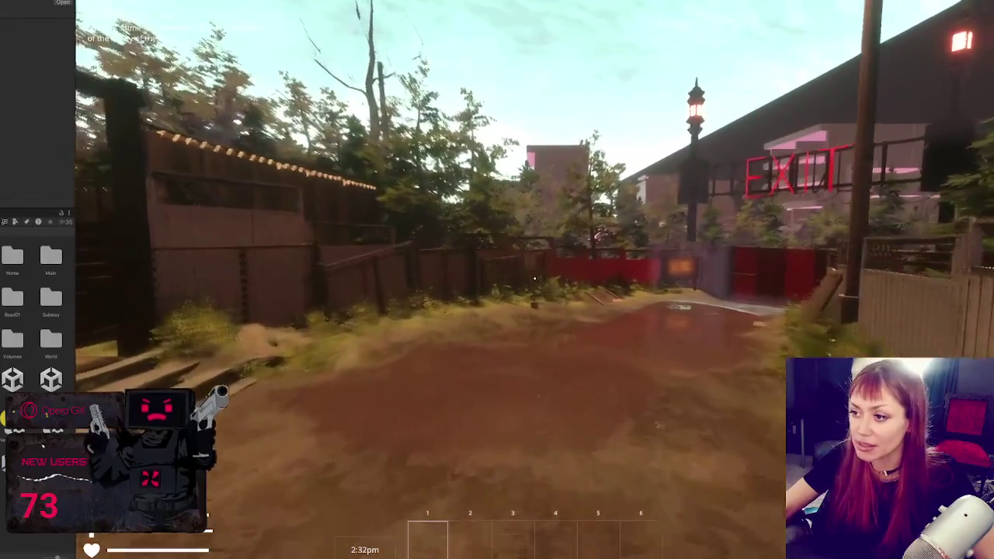
pyautogui.press('w')
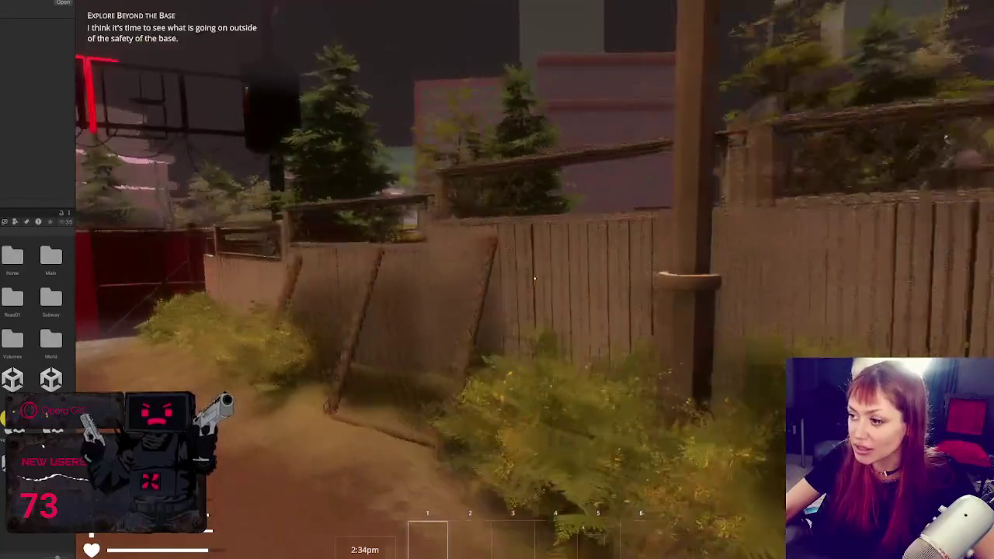
pyautogui.press('w')
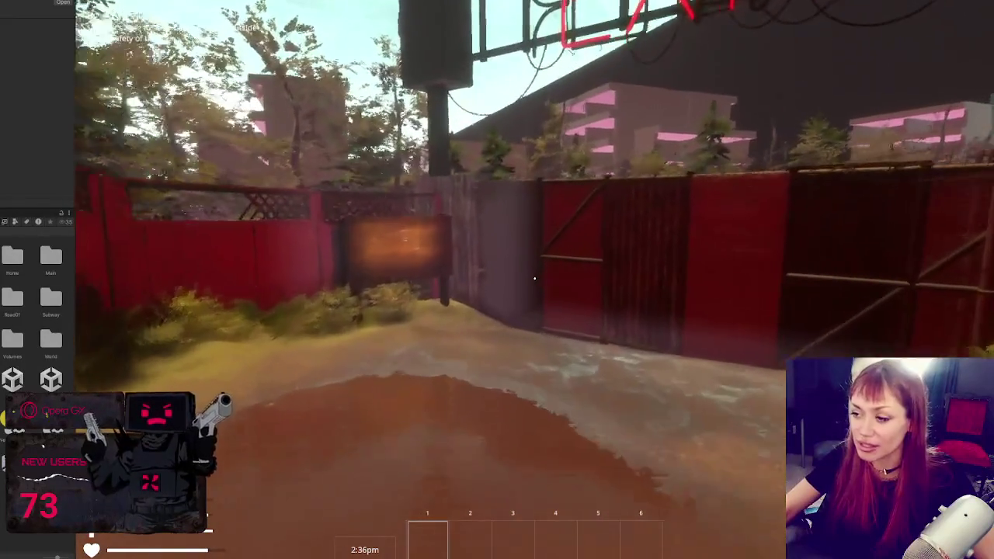
pyautogui.press('w')
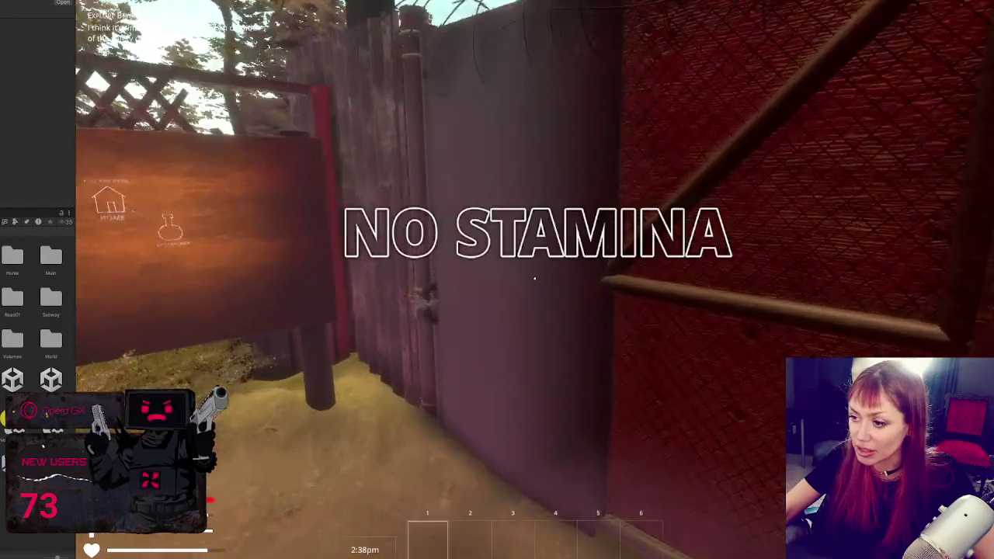
pyautogui.press('e')
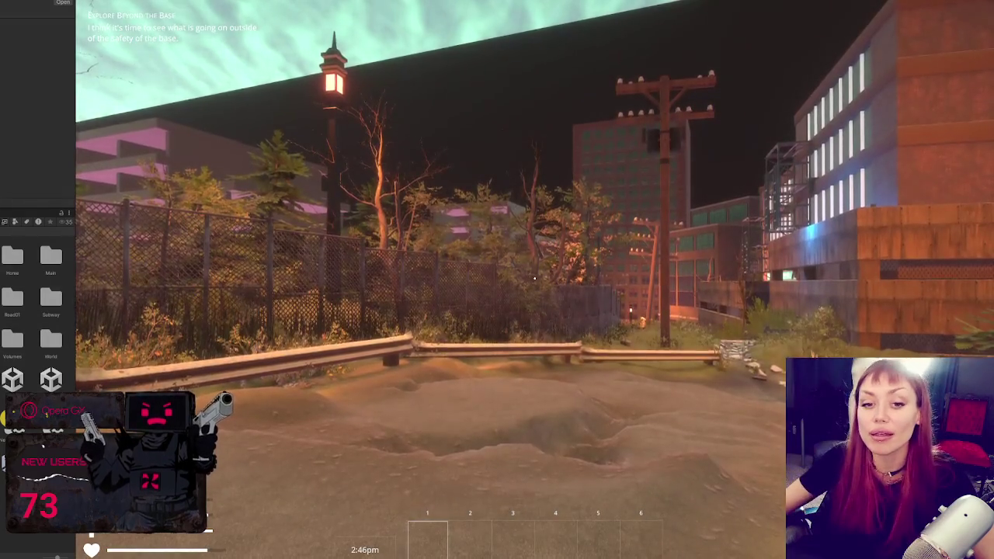
# - Push through the foliage by the guardrail, around the wall, and up to the ENTER gate
pyautogui.press('w')
pyautogui.press('w')
pyautogui.press('w')
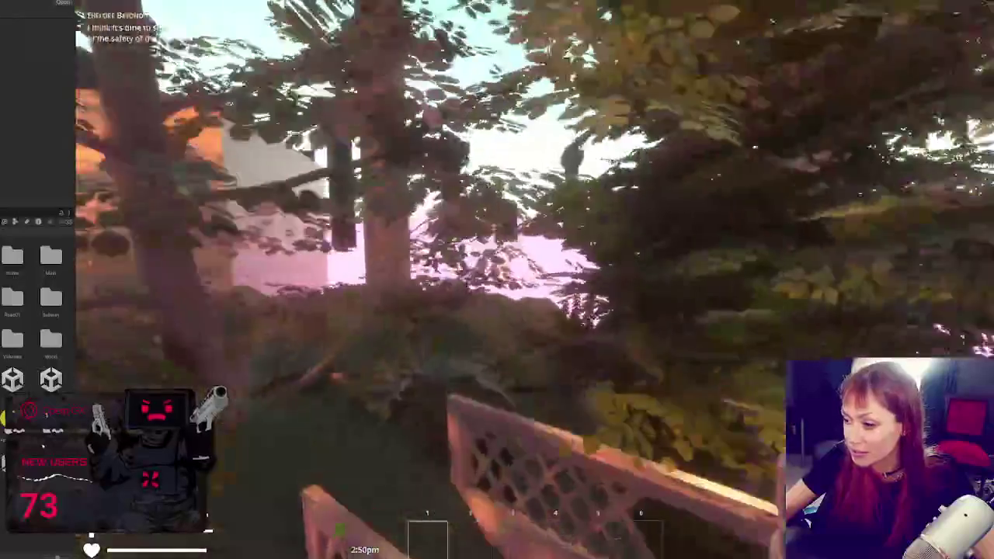
pyautogui.press('w')
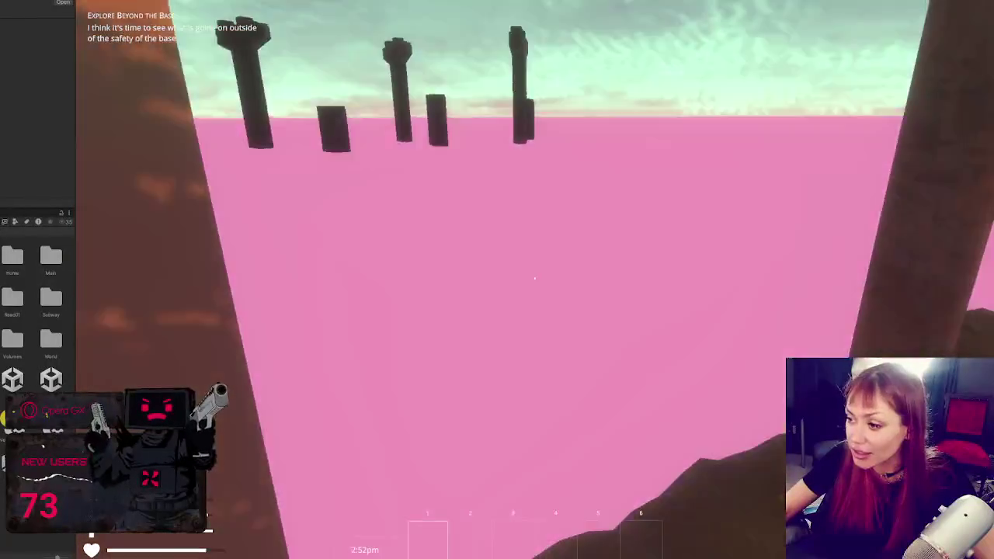
pyautogui.press('w')
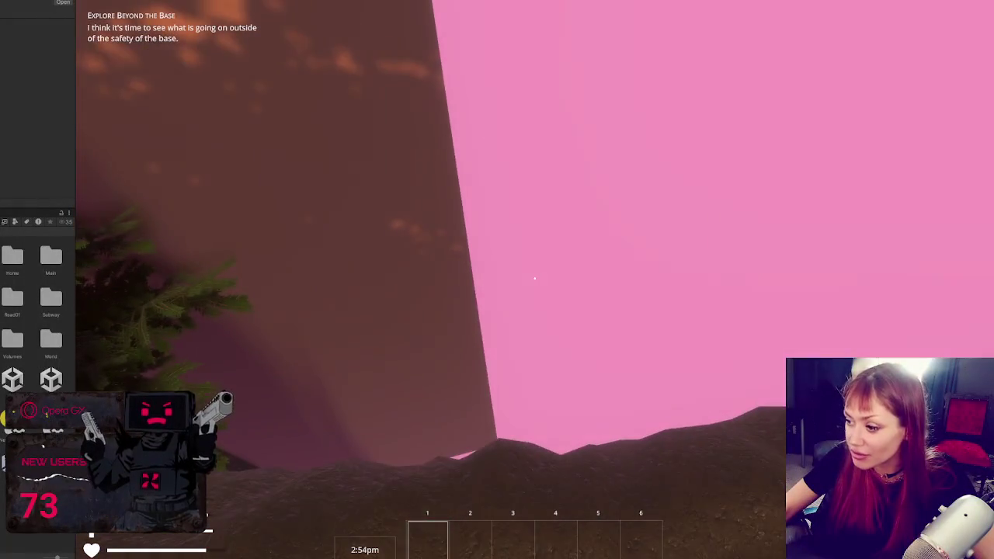
pyautogui.press('w')
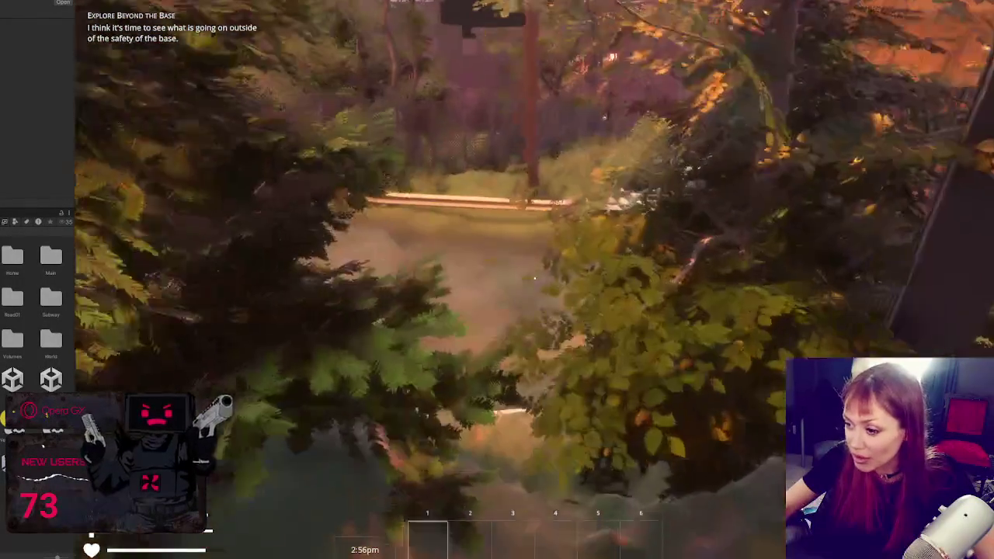
pyautogui.press('w')
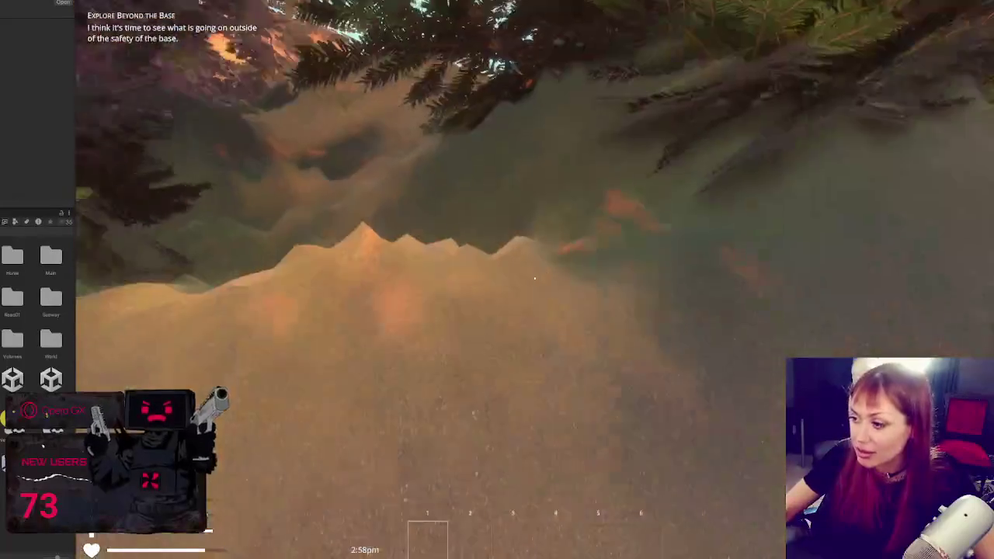
pyautogui.press('w')
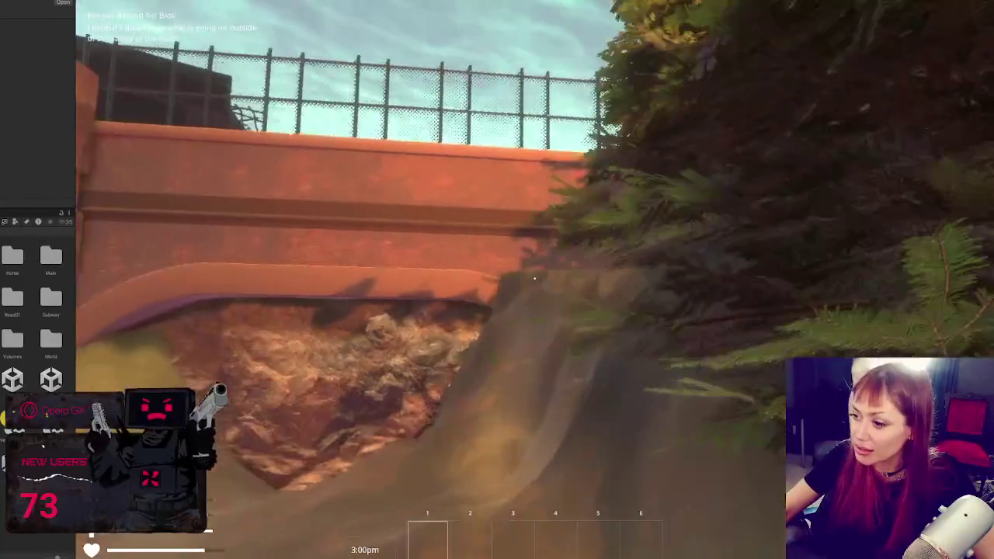
pyautogui.press('w')
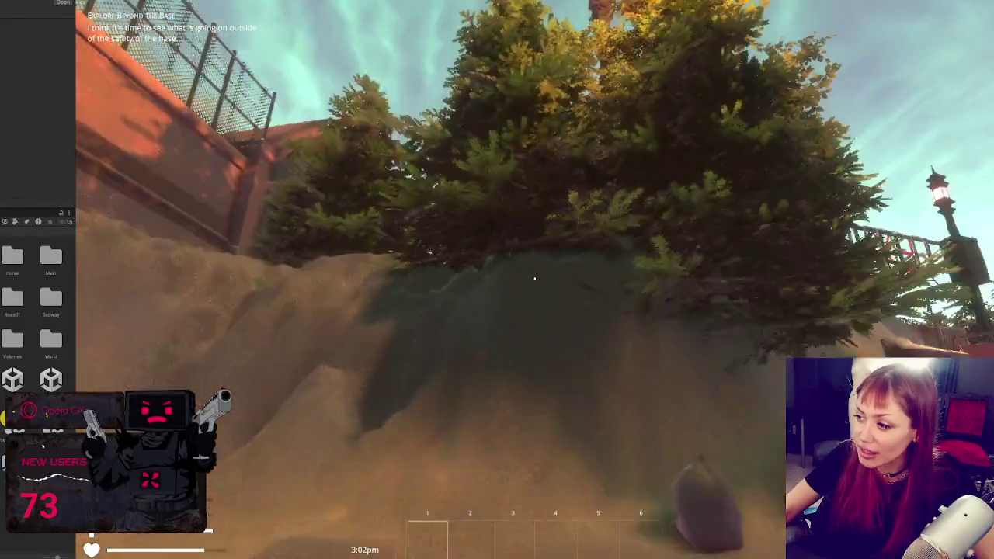
pyautogui.press('w')
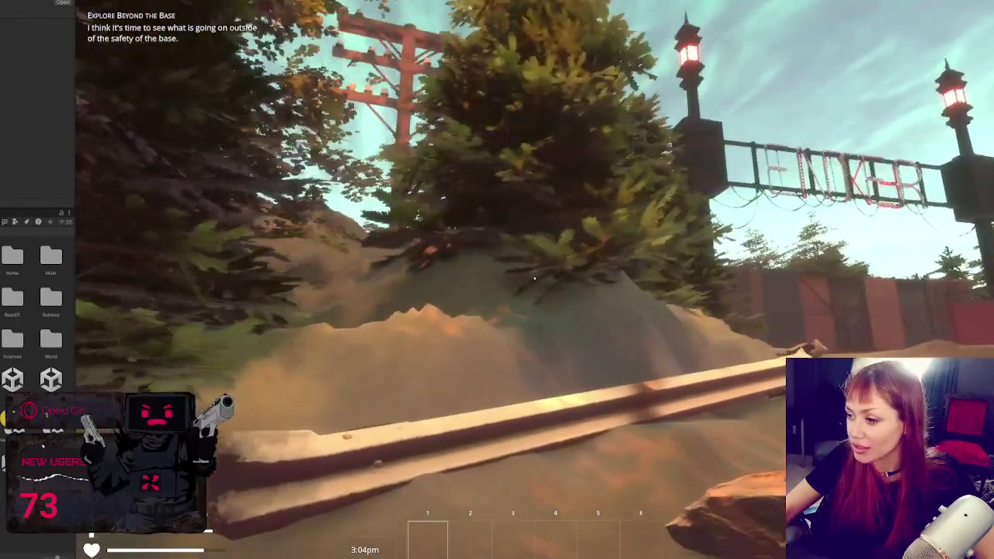
# - Head toward the tunnel, climb over the dirt mound, and descend toward the rock wall
pyautogui.press('w')
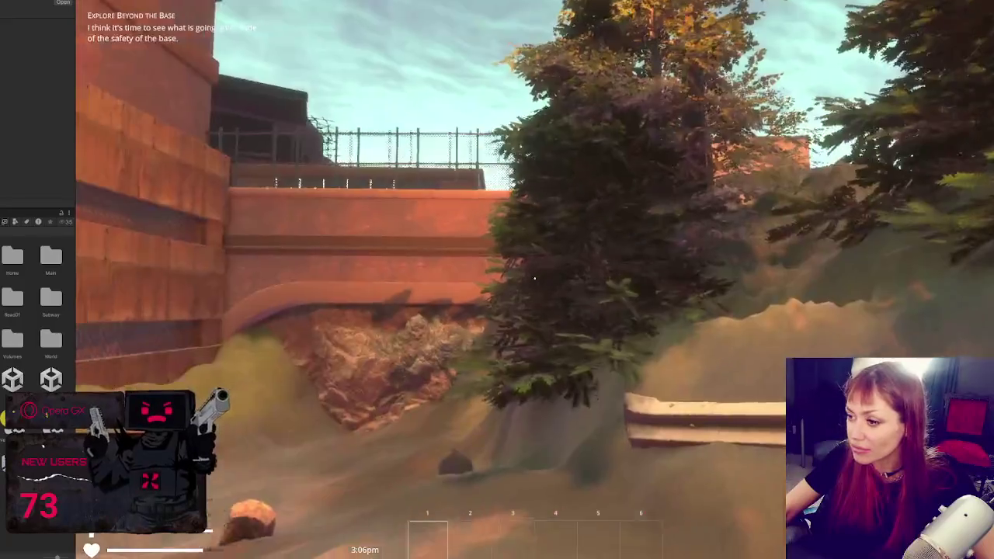
pyautogui.press('w')
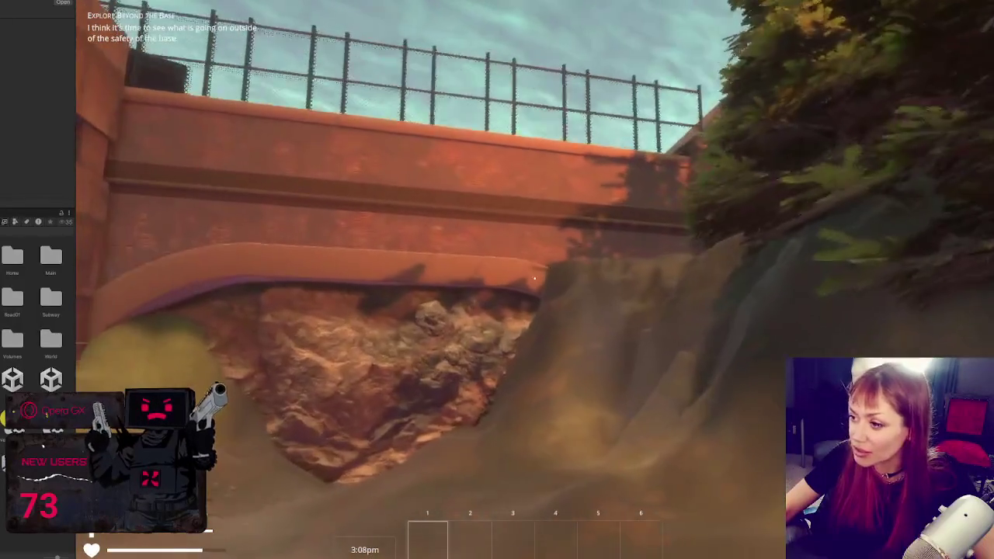
pyautogui.press('w')
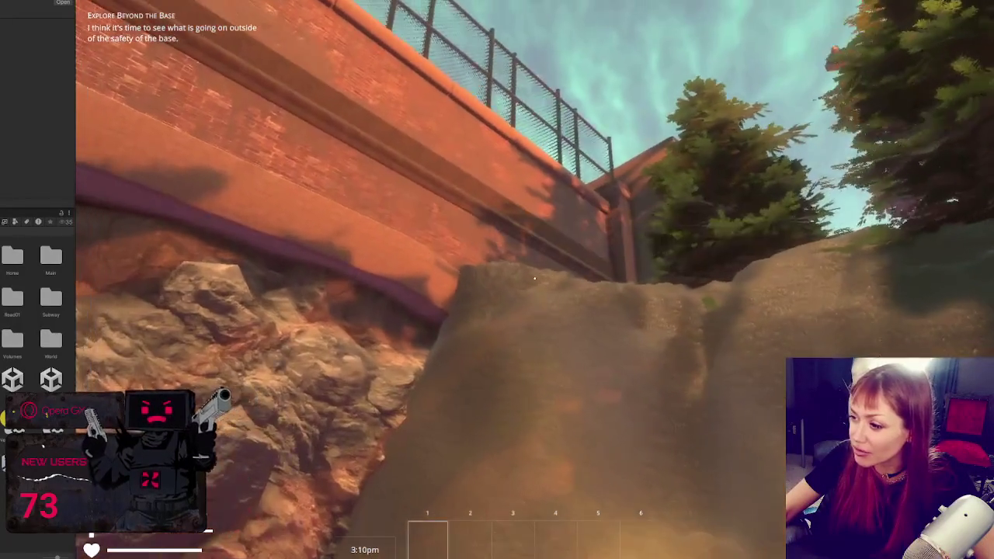
pyautogui.press('w')
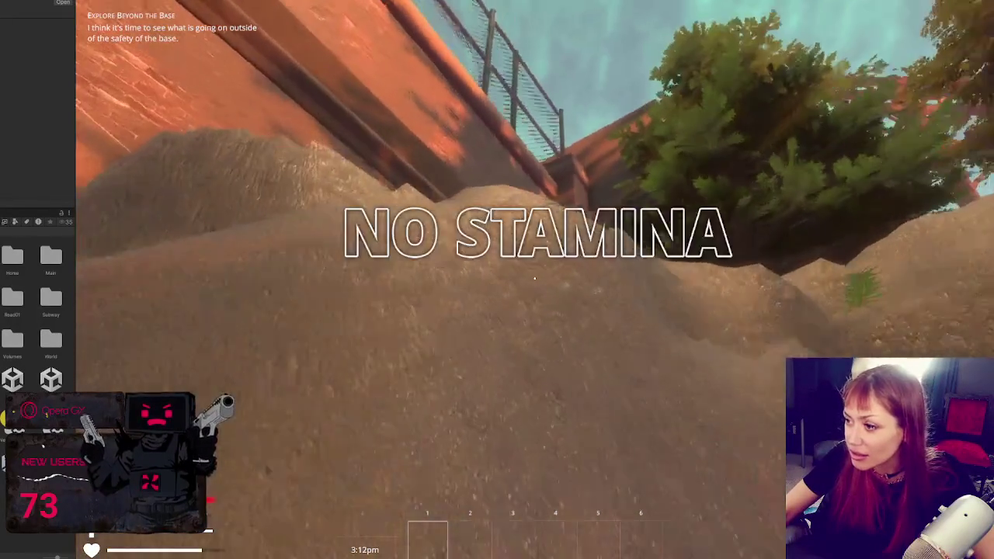
pyautogui.press('w')
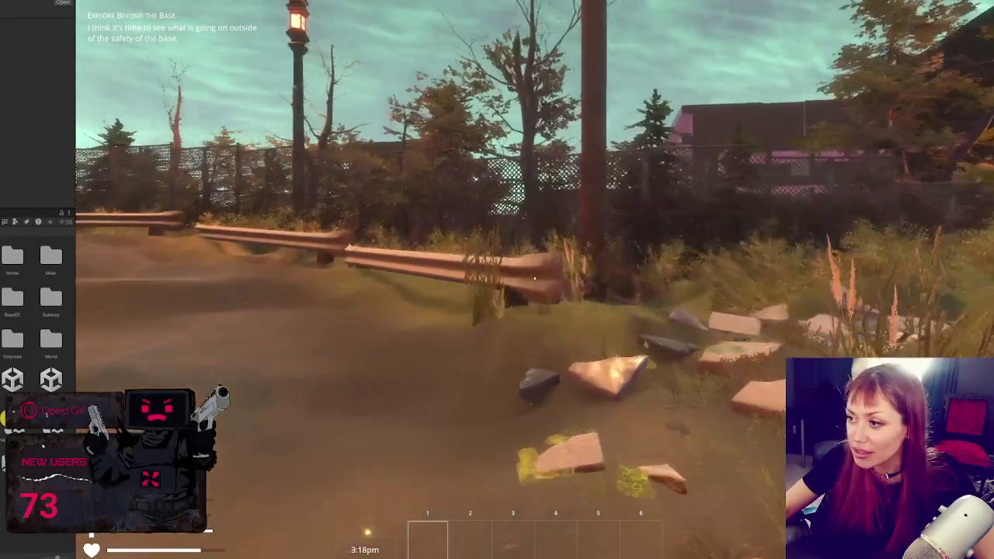
# - Sprint along the guardrail into the grass, past the bamboo and chain-link fences toward the buildings
pyautogui.hotkey('shift', 'w')
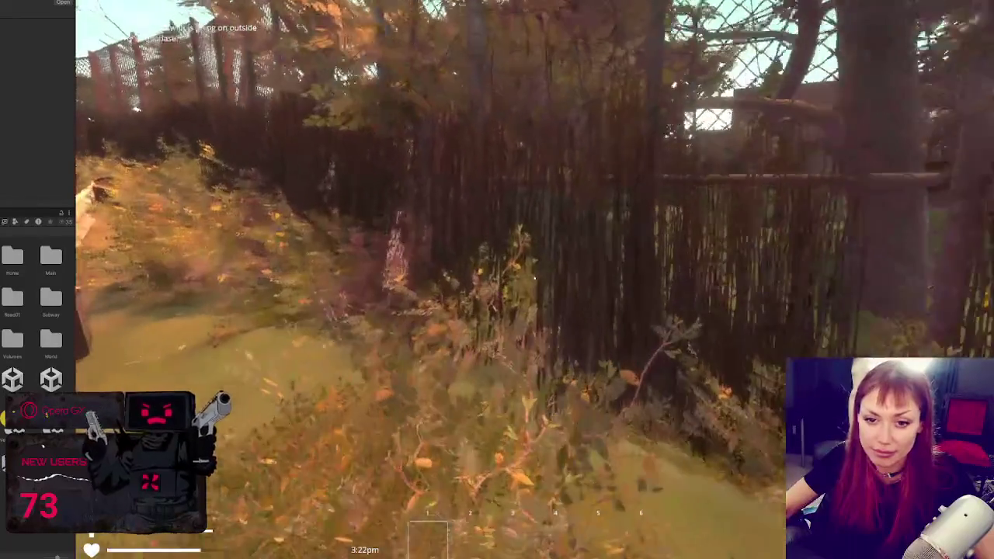
pyautogui.press('w')
pyautogui.press('w')
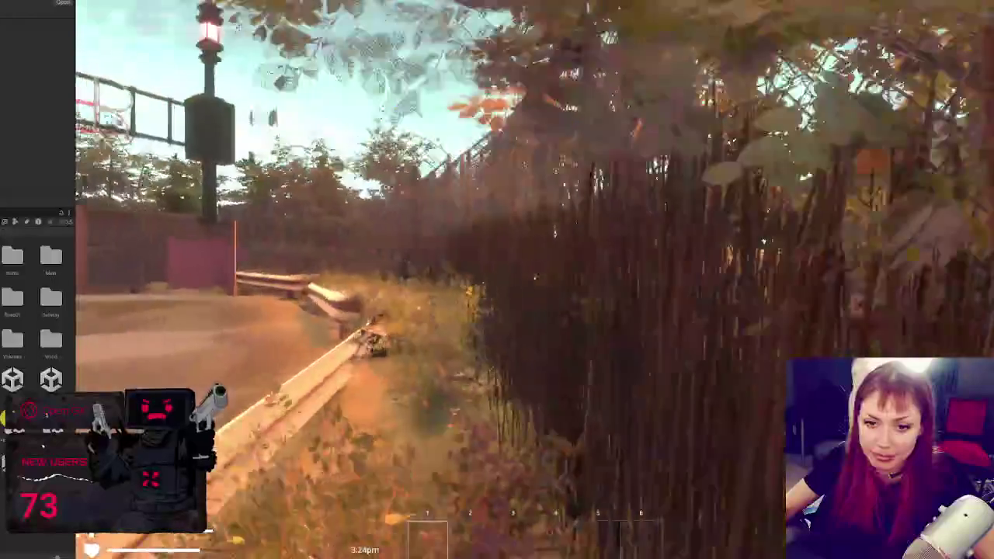
pyautogui.press('w')
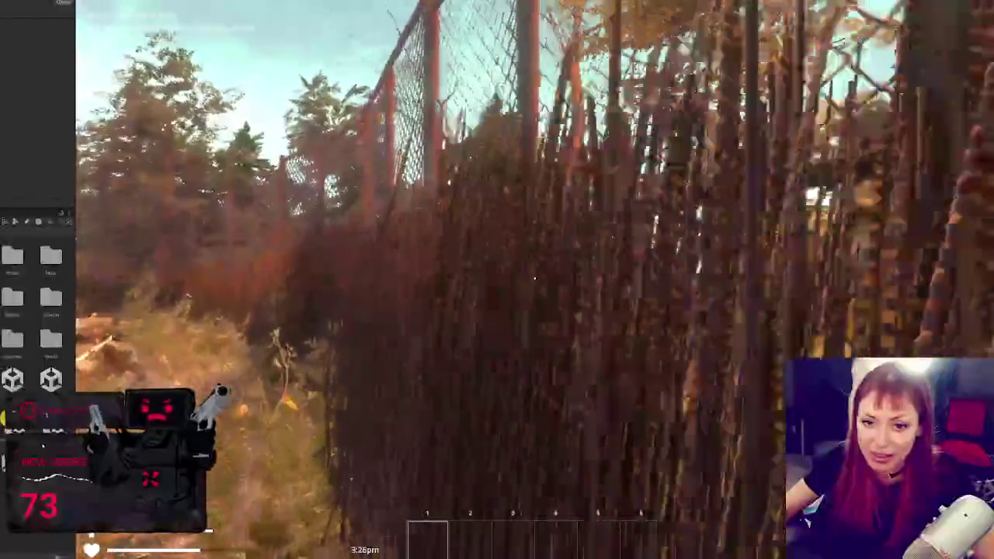
pyautogui.press('w')
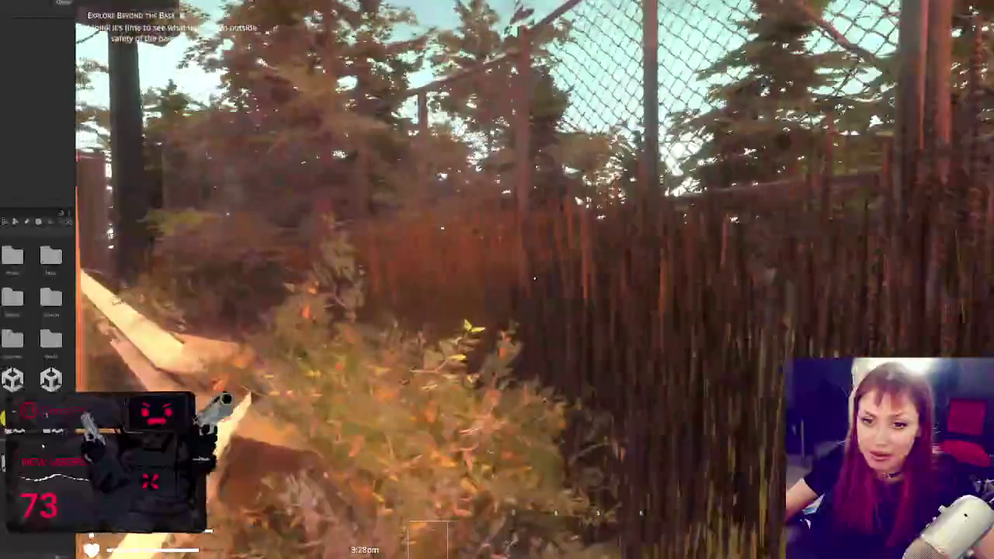
pyautogui.press('s')
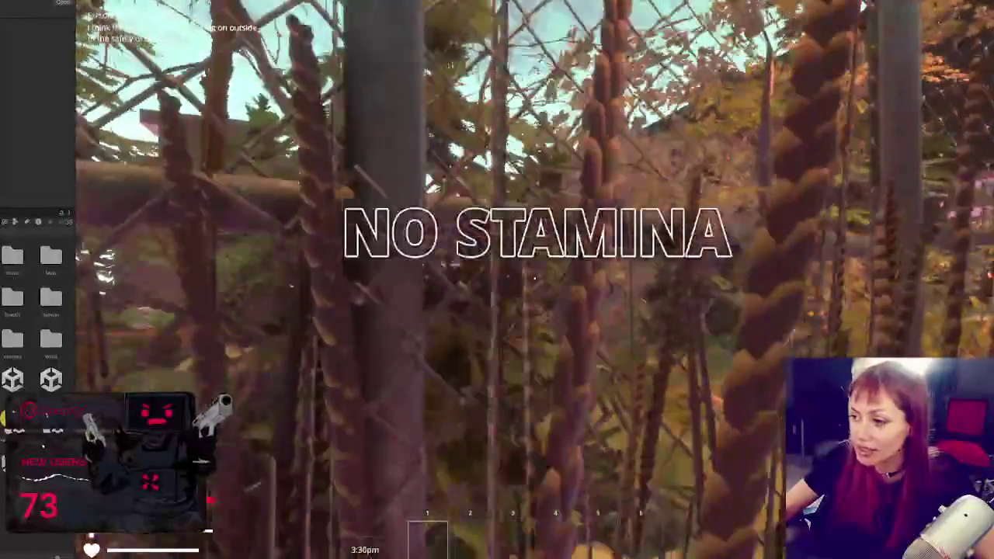
pyautogui.press('w')
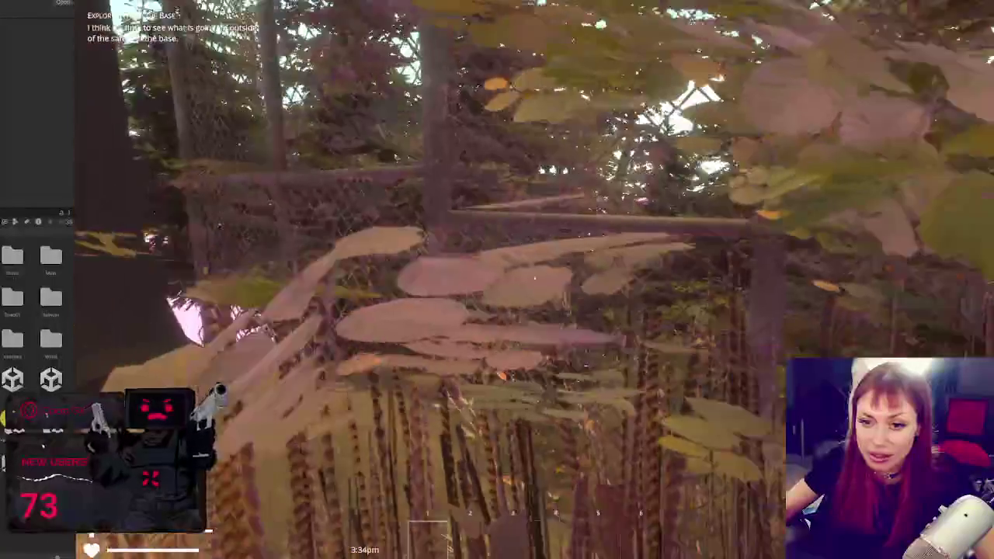
pyautogui.press('w')
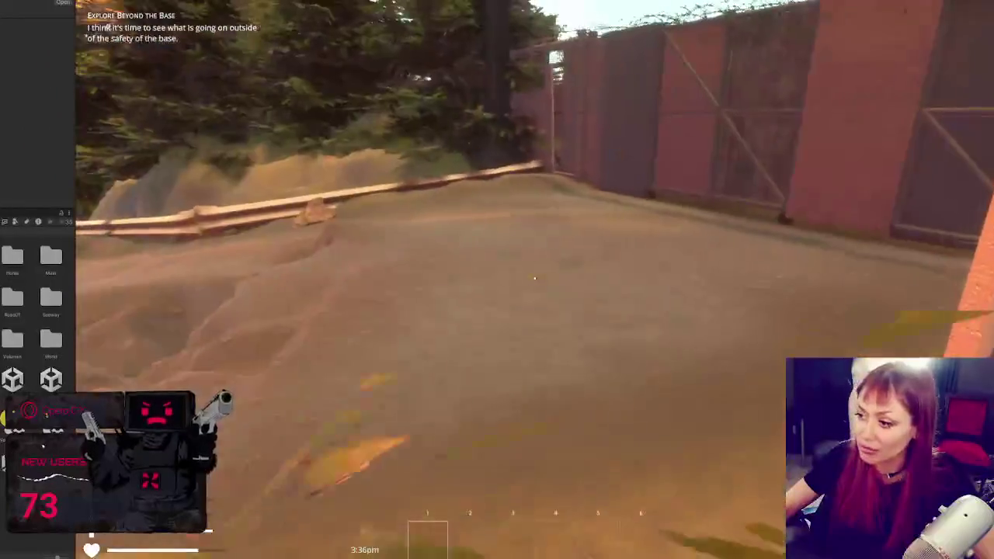
pyautogui.press('w')
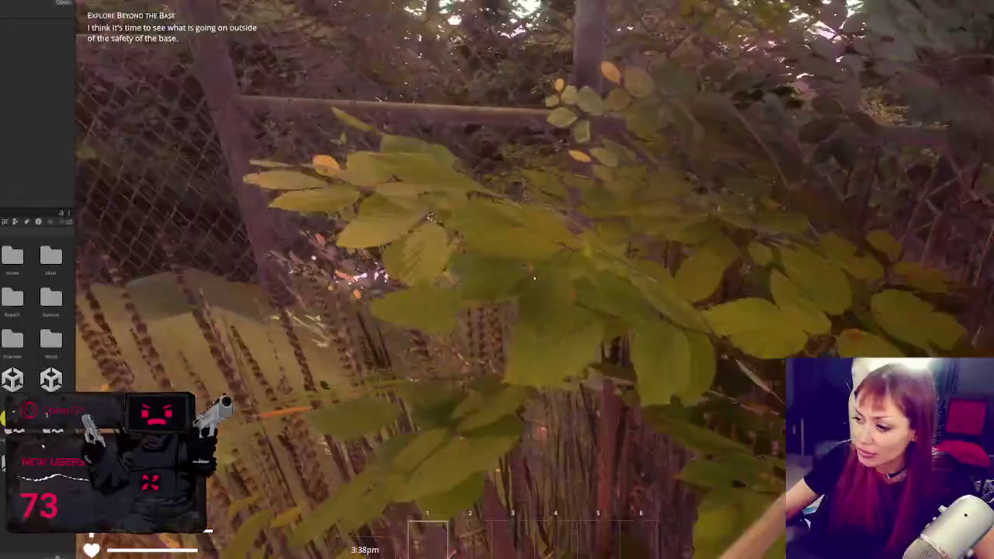
pyautogui.press('w')
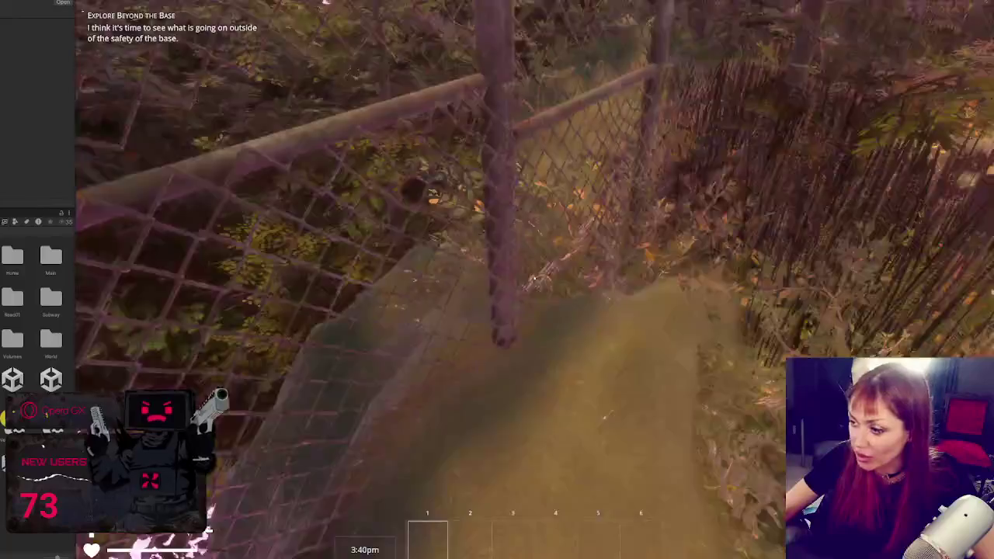
pyautogui.press('w')
pyautogui.press('w')
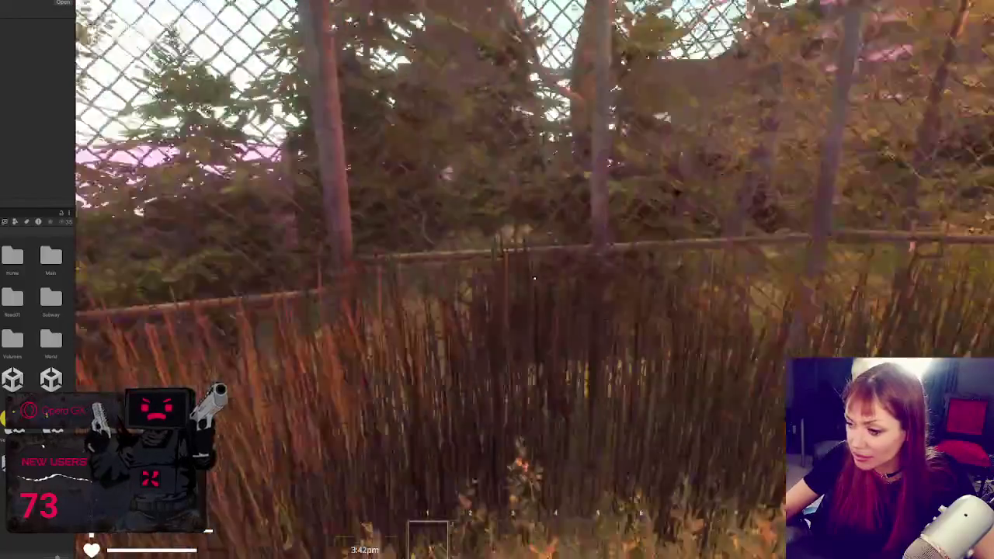
pyautogui.press('w')
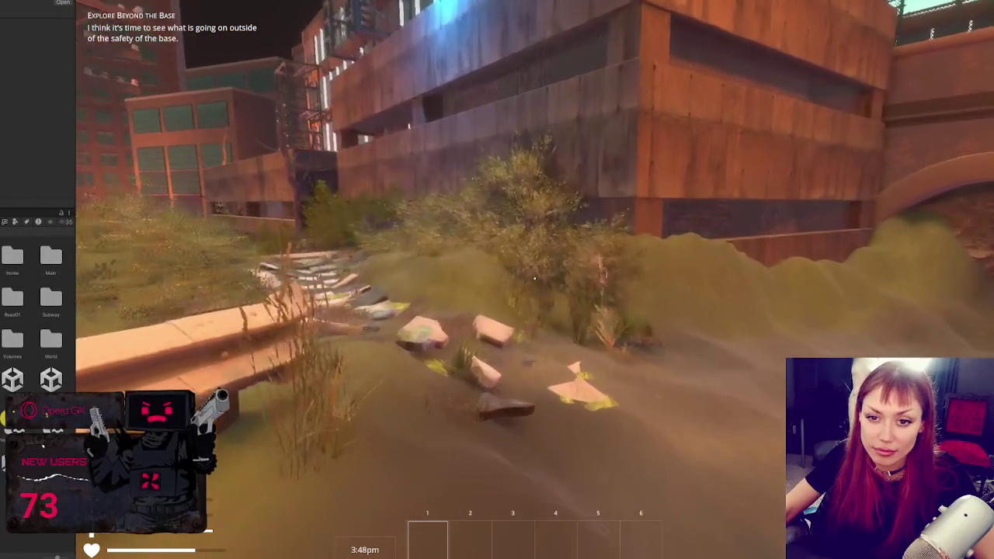
# - Sprint along the stone path through the bushes onto the checkered path beside the chain-link fence
pyautogui.press('w')
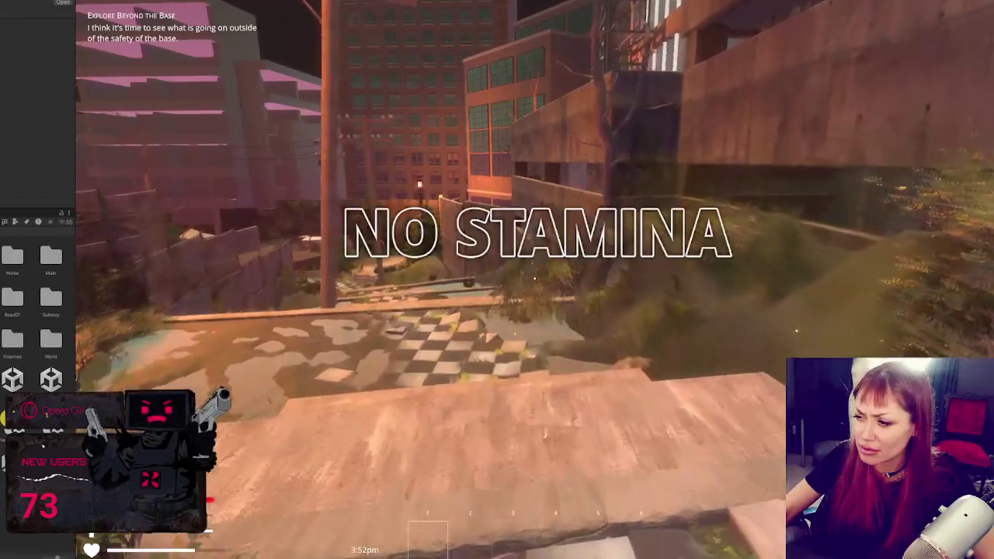
pyautogui.press('w')
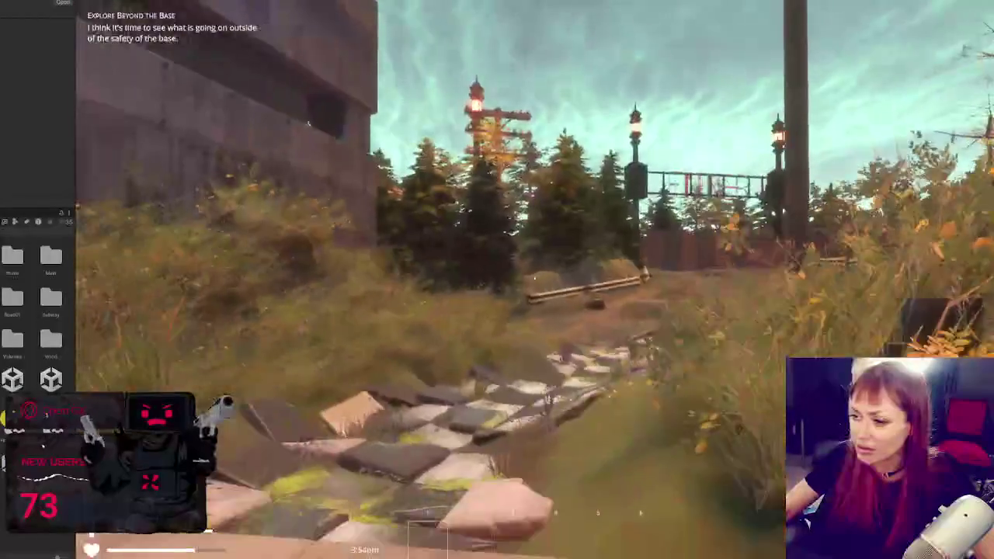
pyautogui.press('w')
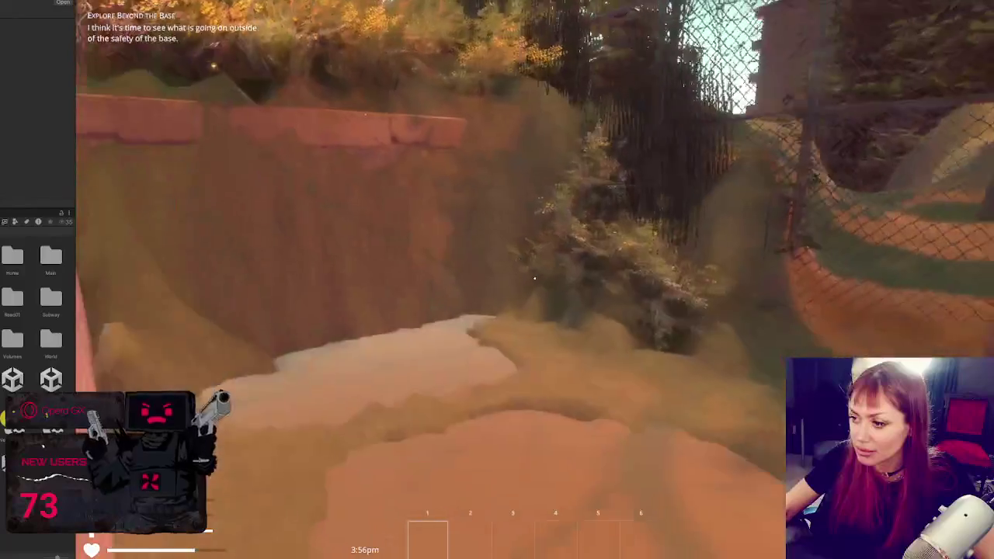
pyautogui.press('w')
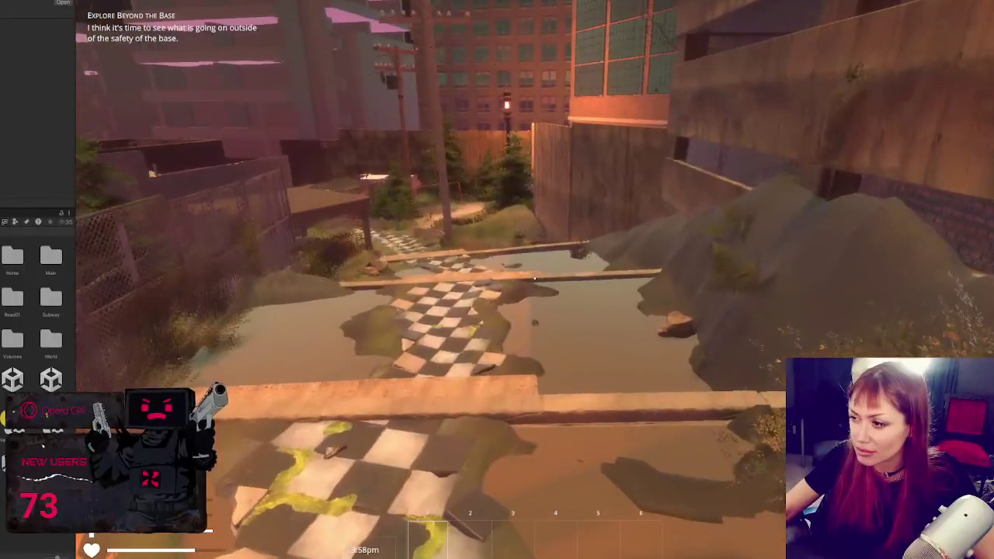
pyautogui.press('w')
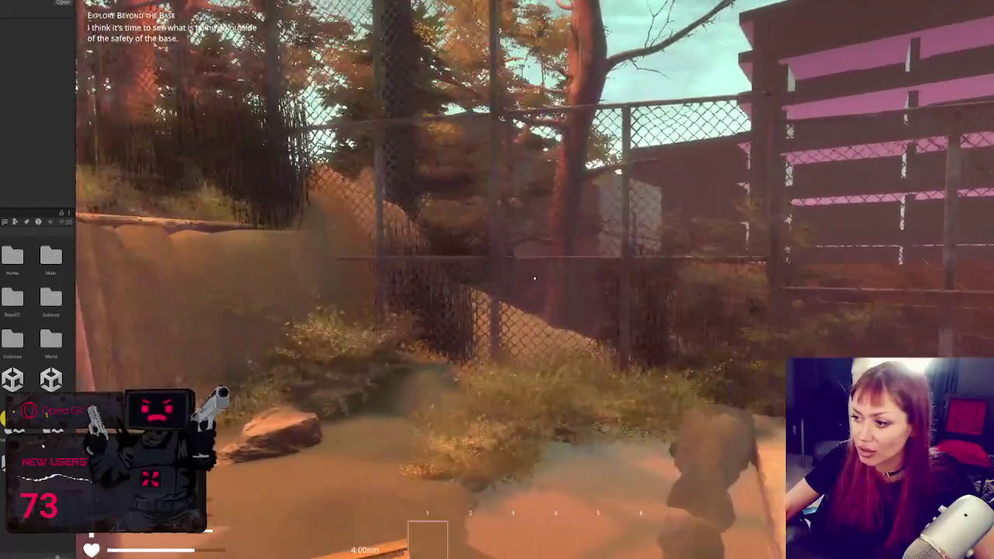
pyautogui.press('w')
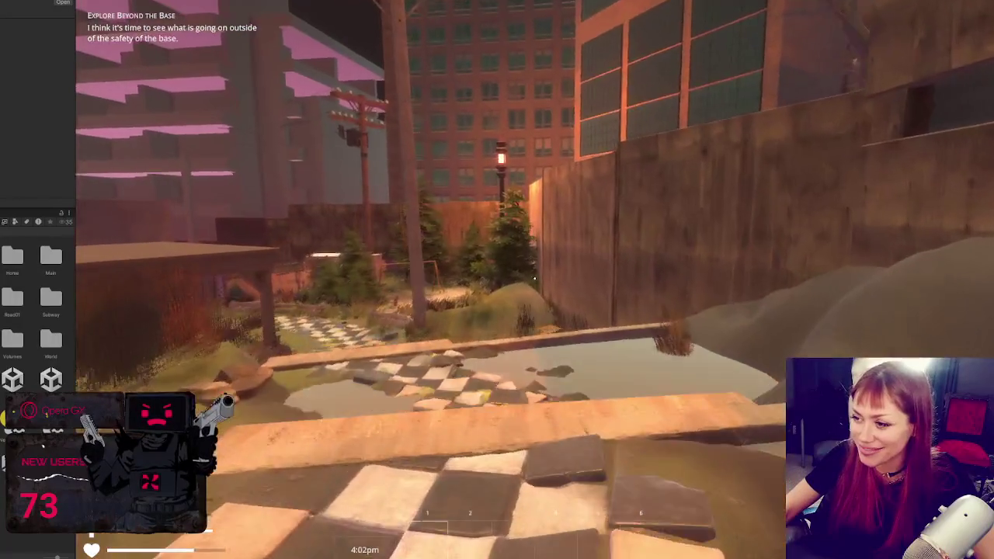
pyautogui.press('w')
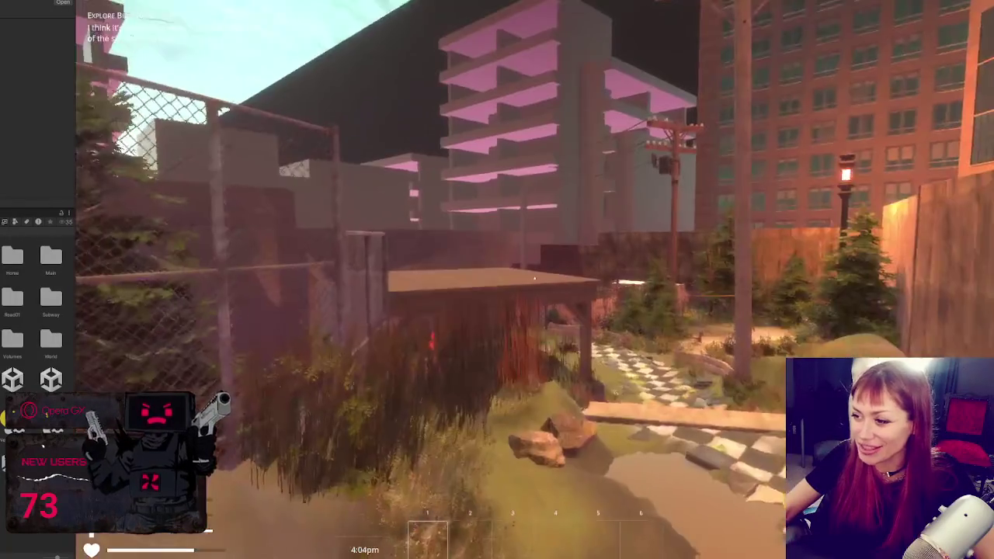
pyautogui.press('w')
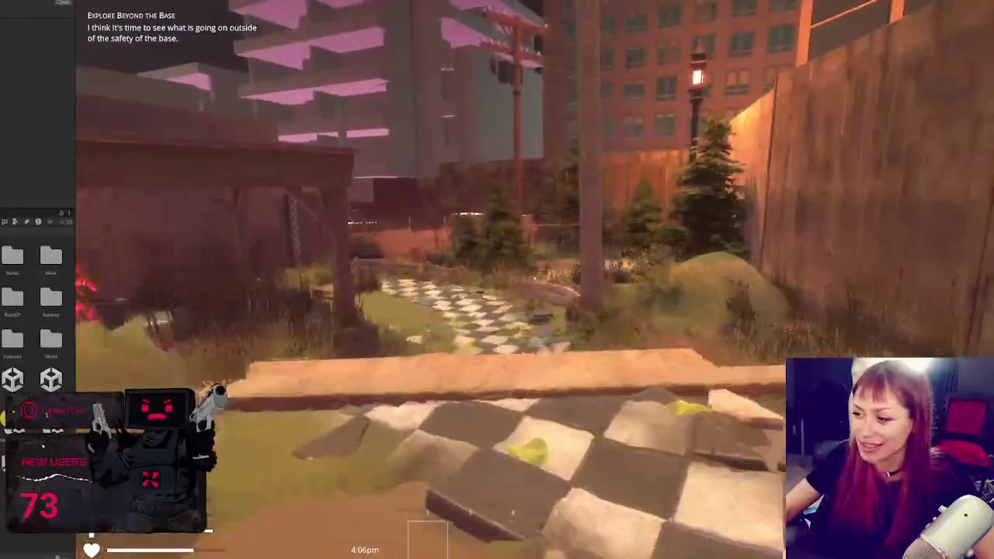
pyautogui.press('w')
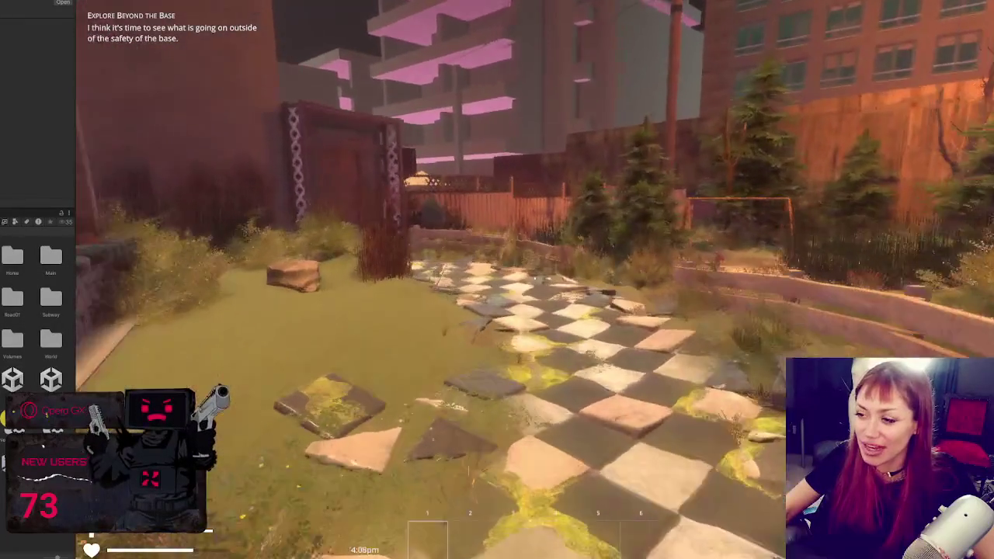
pyautogui.press('w')
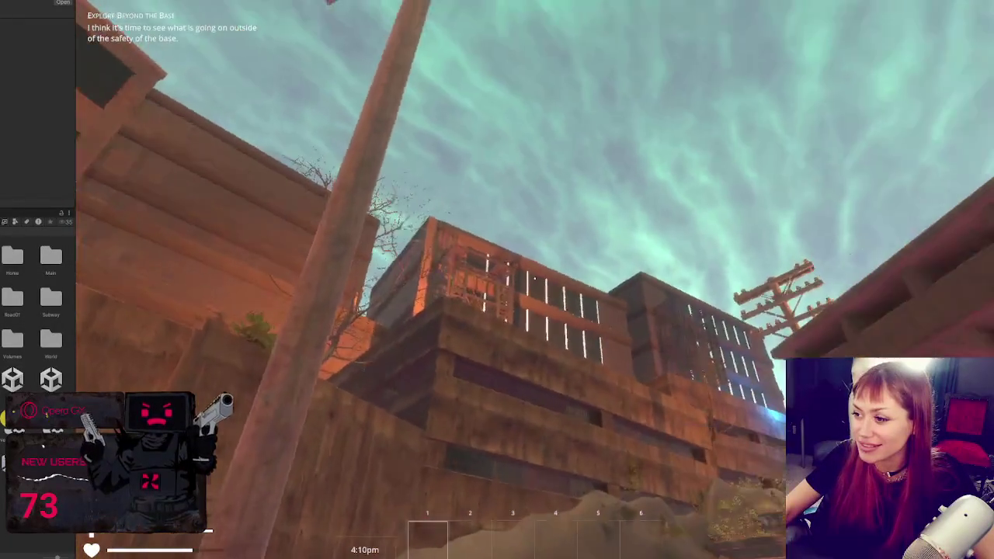
# - Cross the yard past the swing set and stairs, then follow the wooden fence through the trees
pyautogui.press('w')
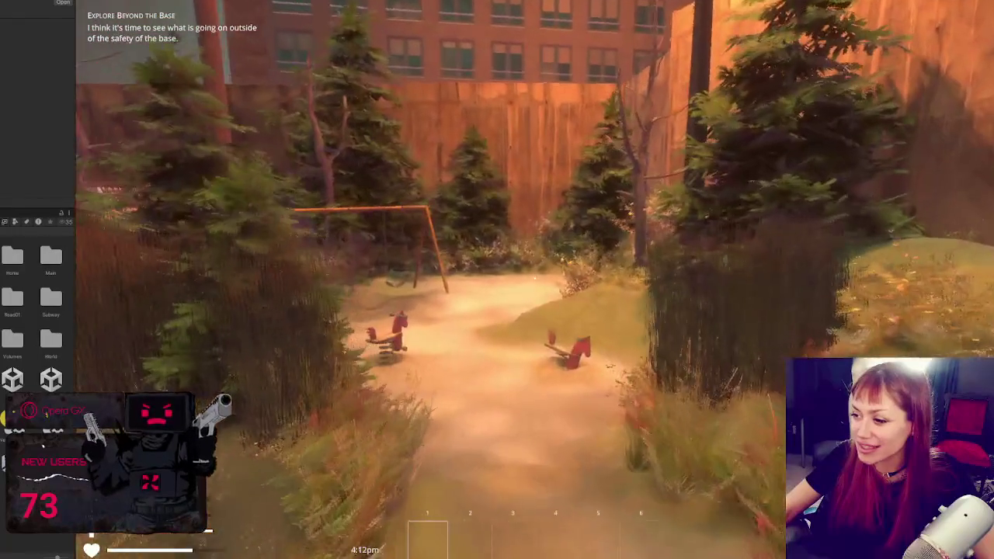
pyautogui.press('w')
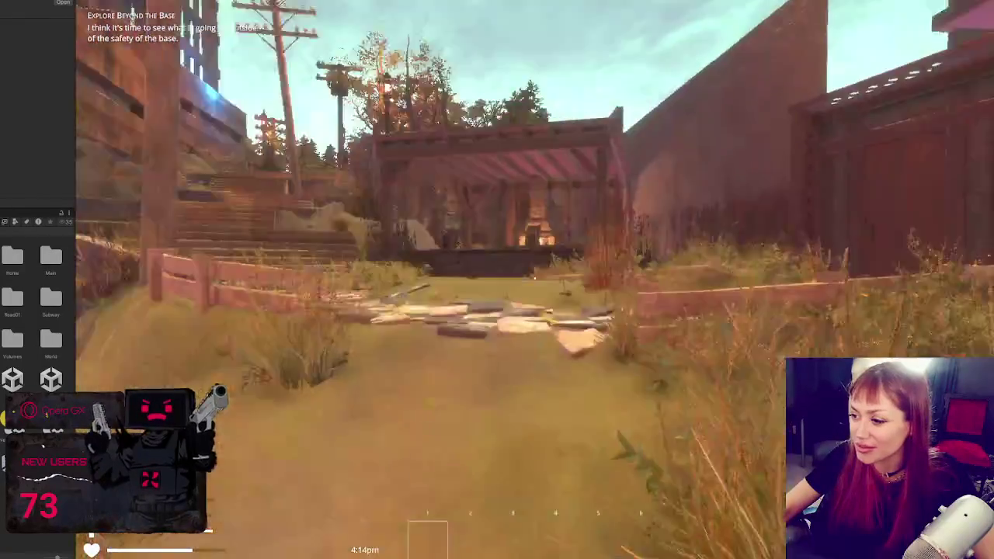
pyautogui.press('w')
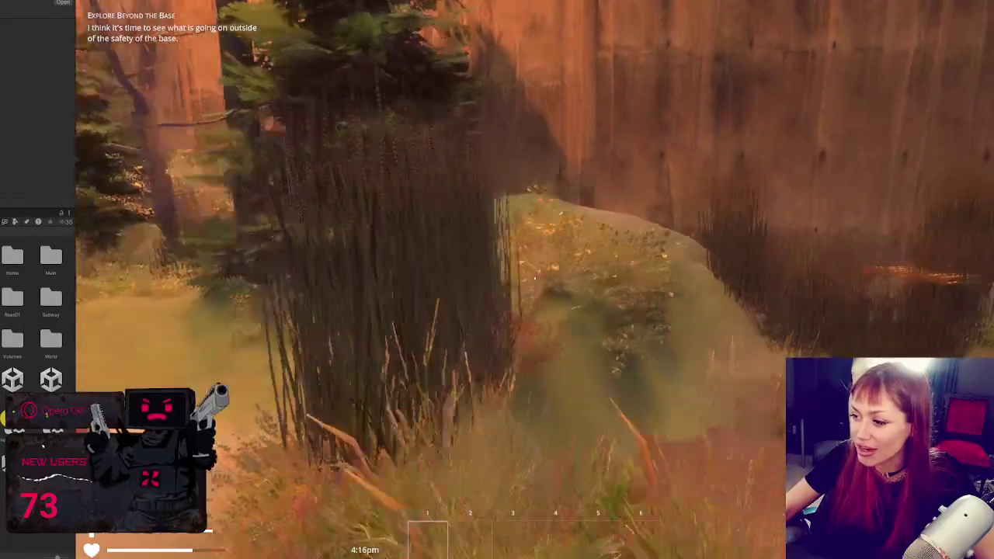
pyautogui.press('w')
pyautogui.press('w')
pyautogui.press('w')
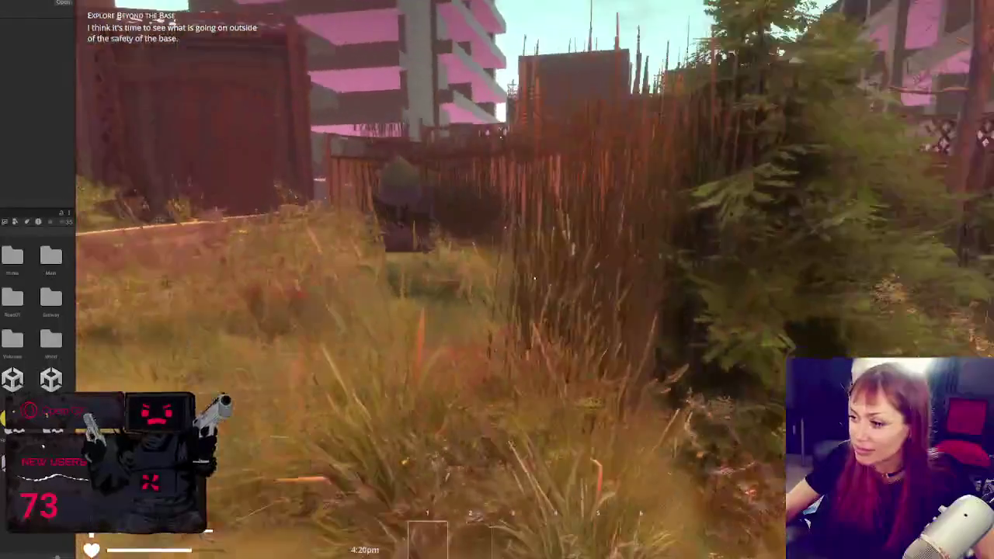
pyautogui.press('w')
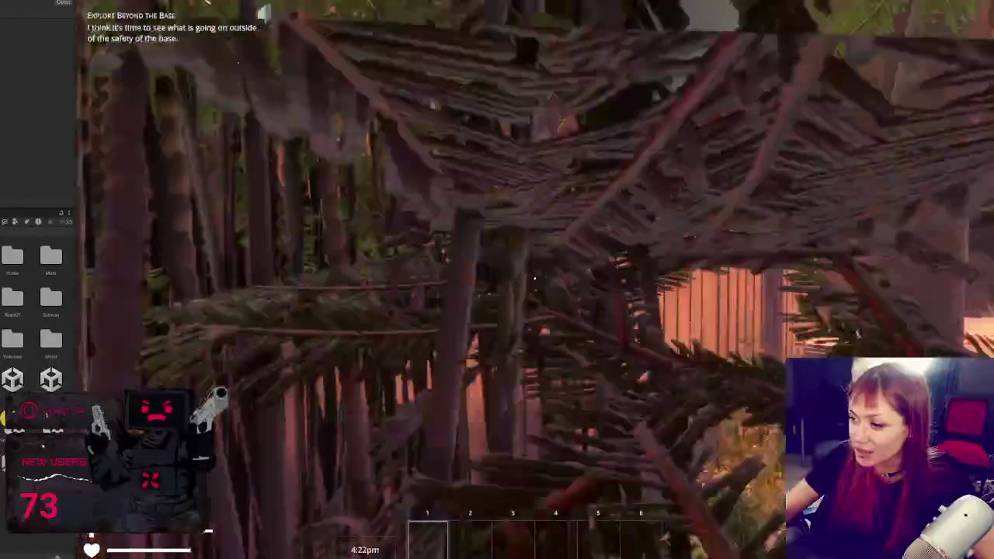
pyautogui.press('w')
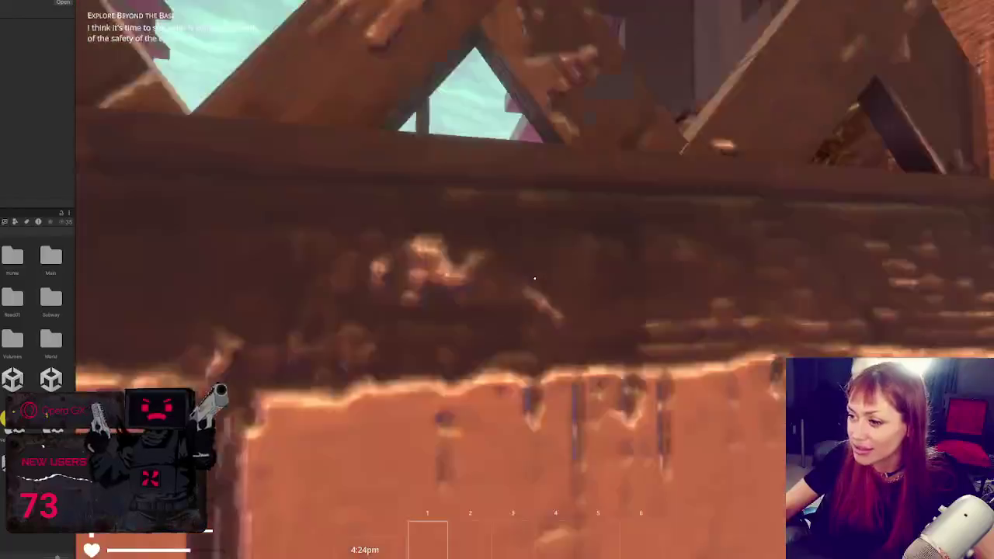
pyautogui.press('w')
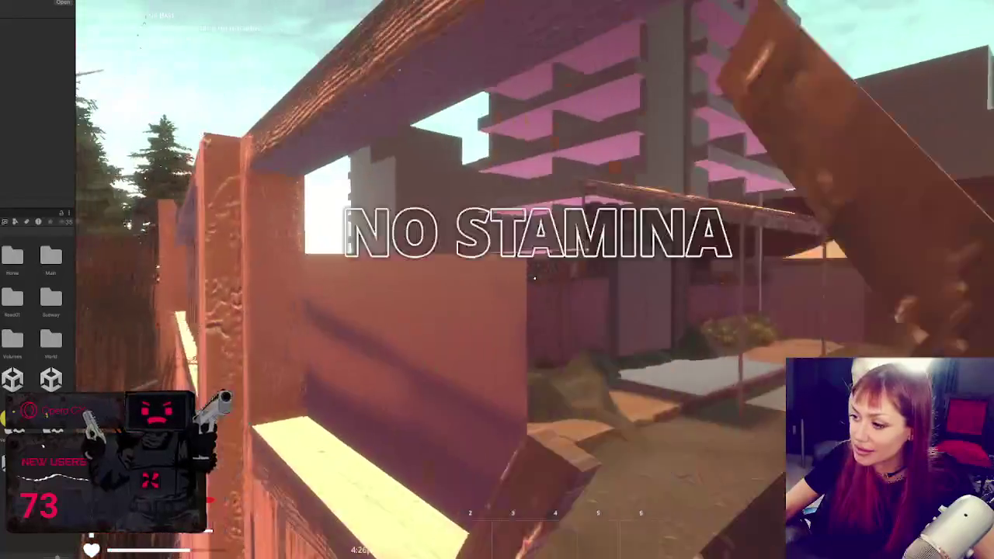
# - Pass the swing set along the dirt path and shed up to the wooden door
pyautogui.press('w')
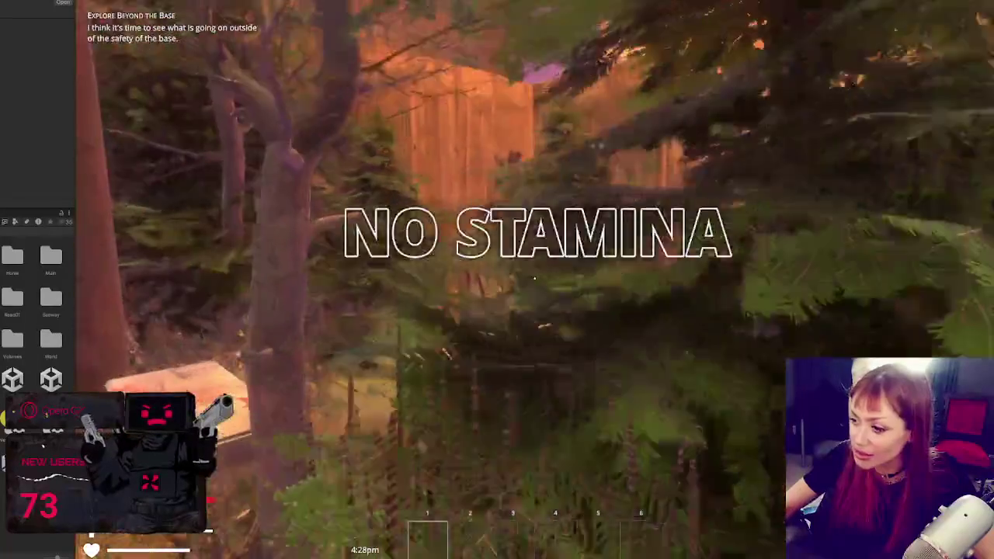
pyautogui.press('w')
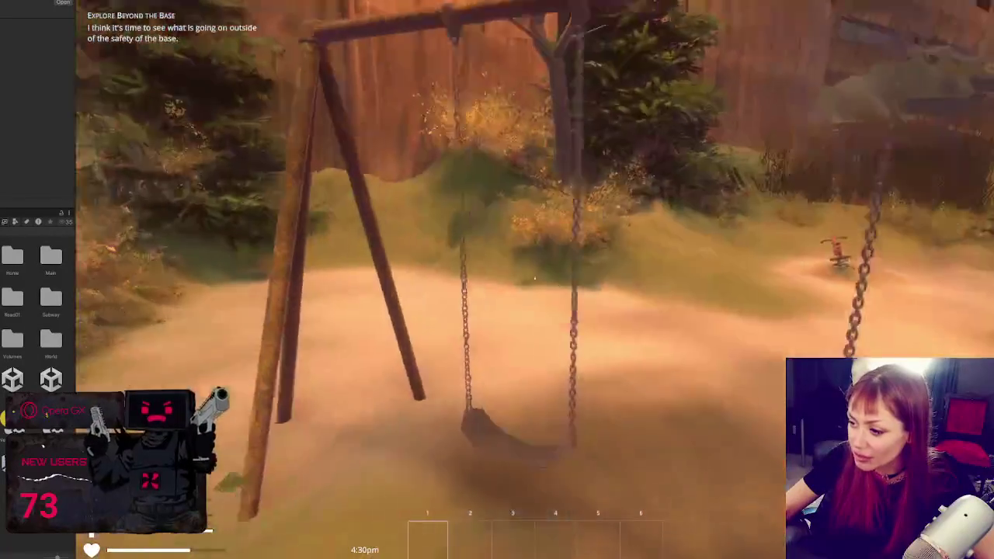
pyautogui.press('w')
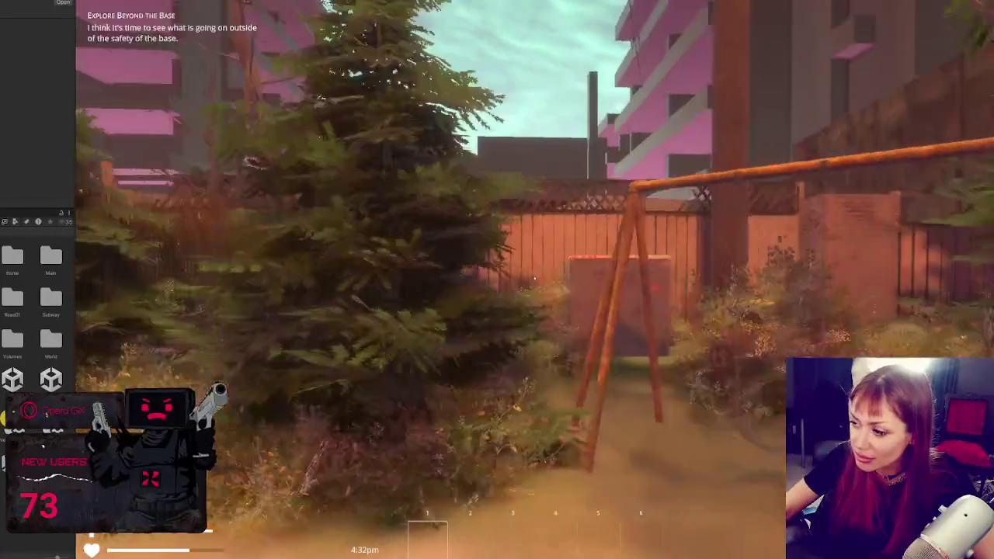
pyautogui.press('w')
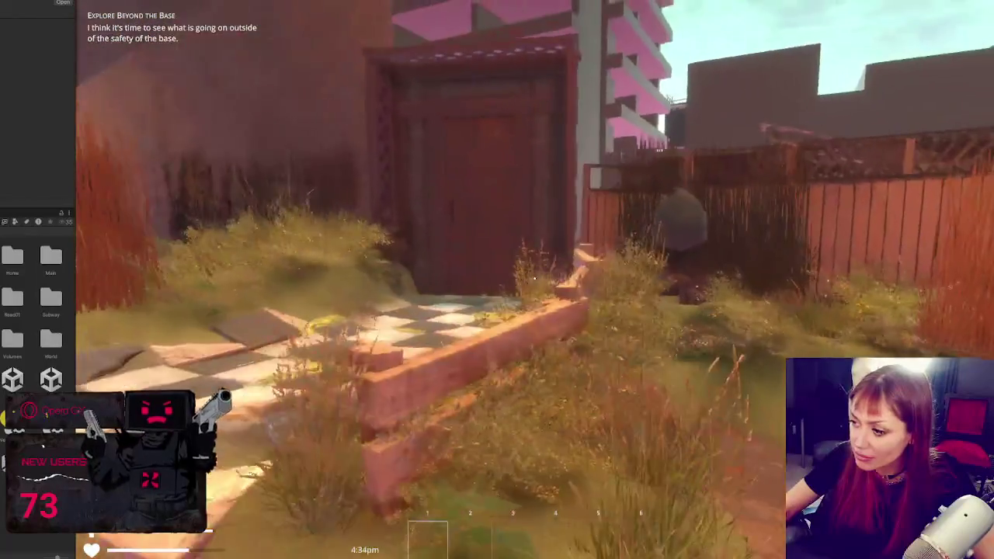
pyautogui.press('w')
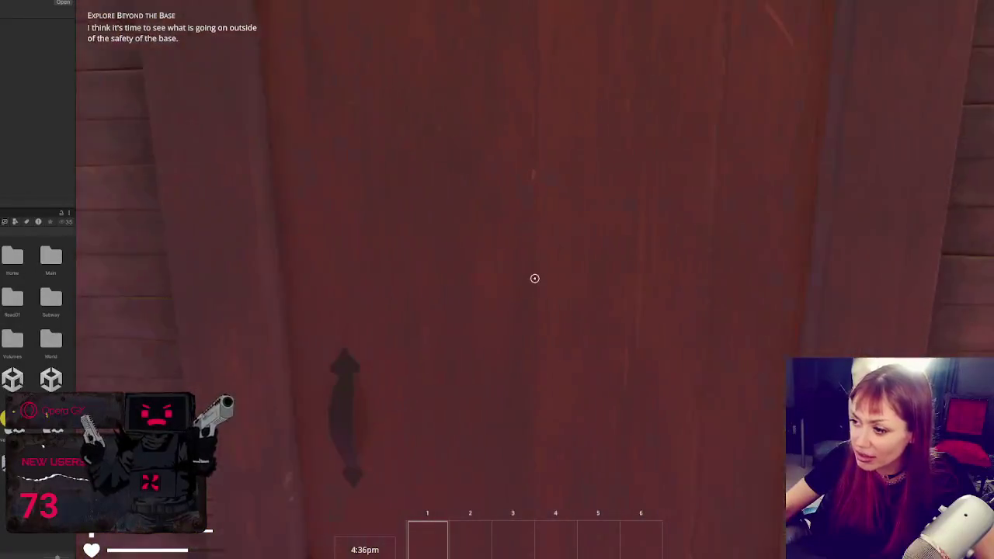
pyautogui.press('w')
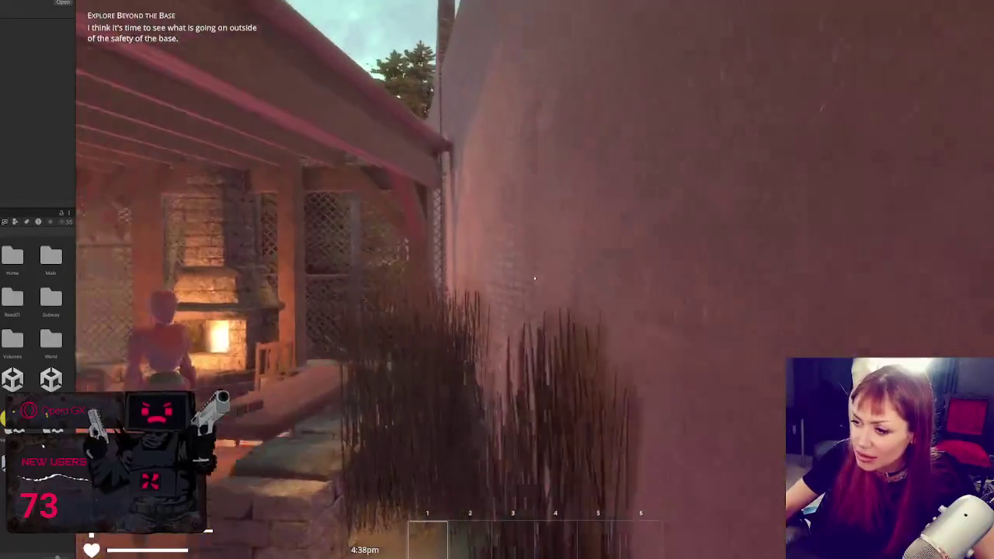
# - Circle past the fireplace patio and chain-link fence, crossing the checkered courtyard back to the wooden door
pyautogui.press('w')
pyautogui.press('w')
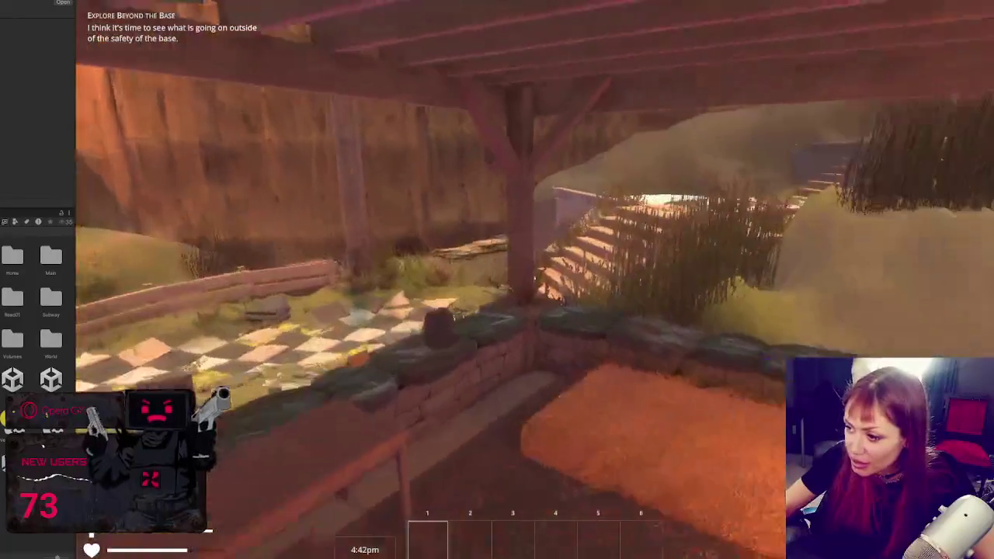
pyautogui.press('w')
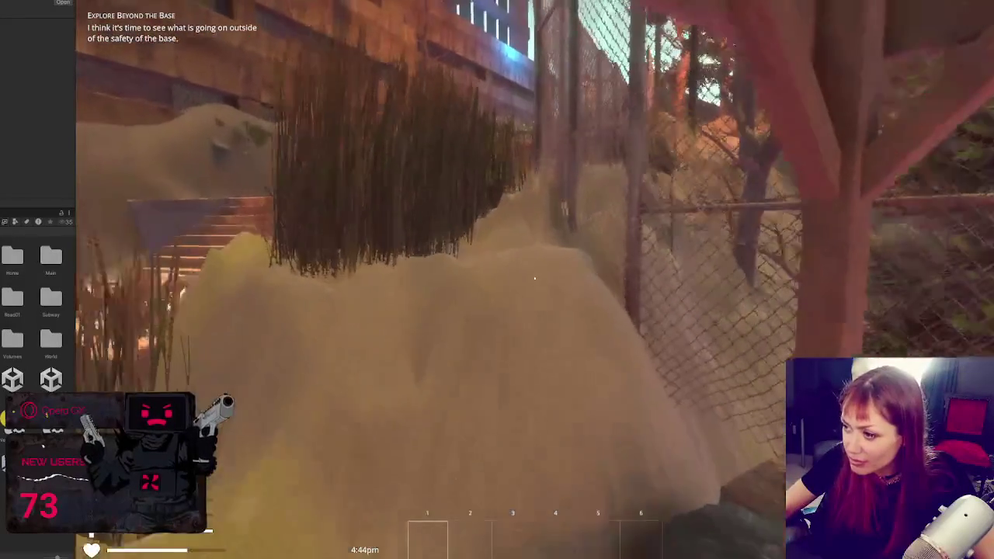
pyautogui.press('w')
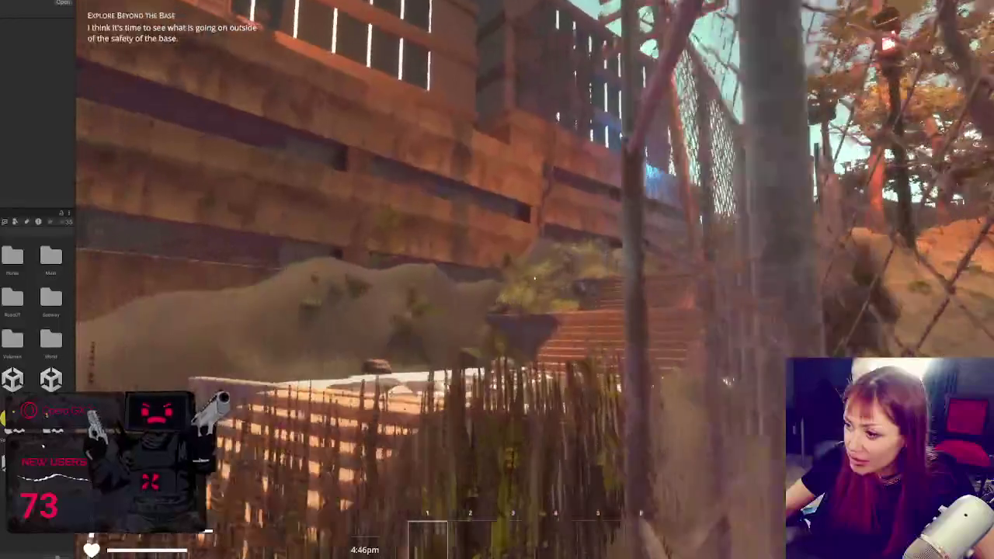
pyautogui.press('w')
pyautogui.press('w')
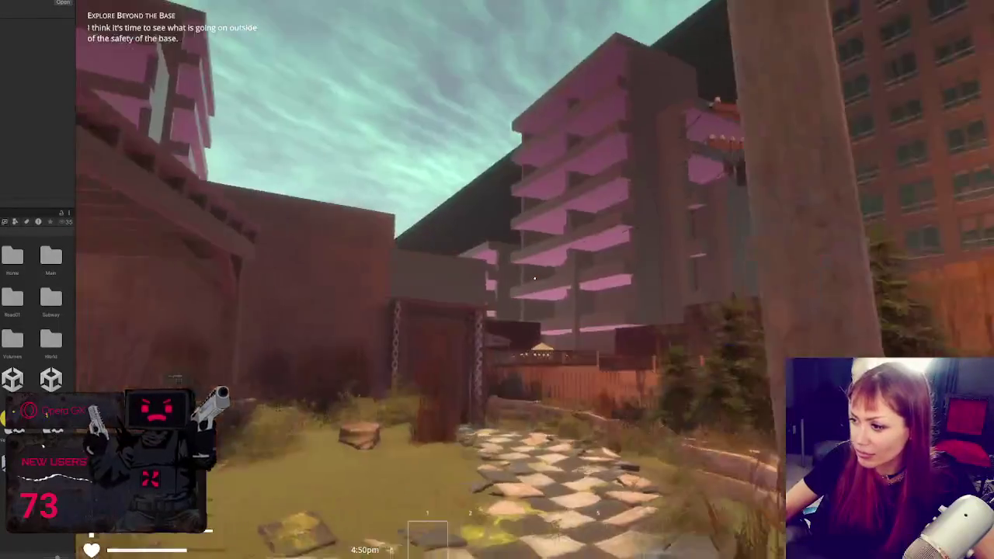
pyautogui.press('w')
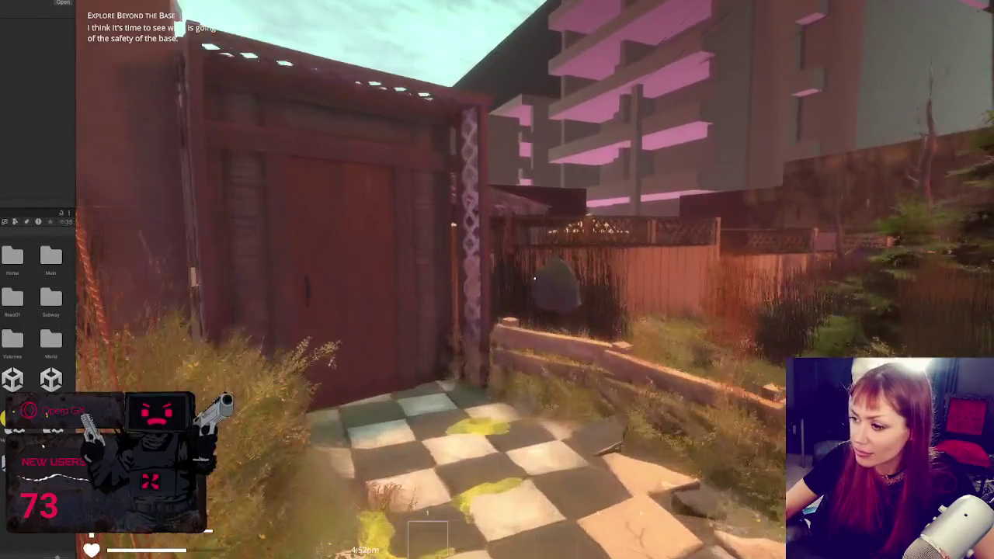
pyautogui.press('w')
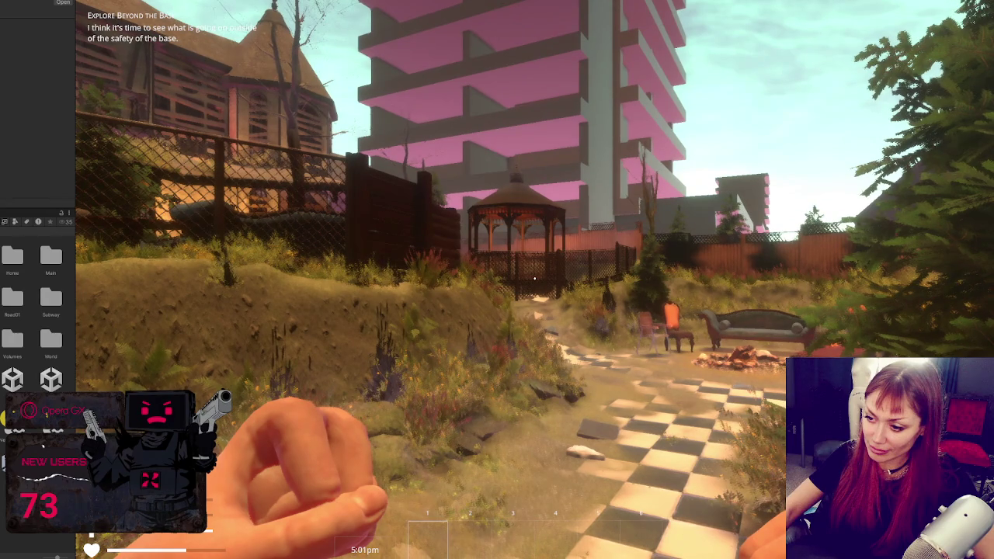
# - Walk through the checkered garden past the gazebo, sofa and firepit to the red double door
pyautogui.press('w')
pyautogui.moveTo(497, 280)
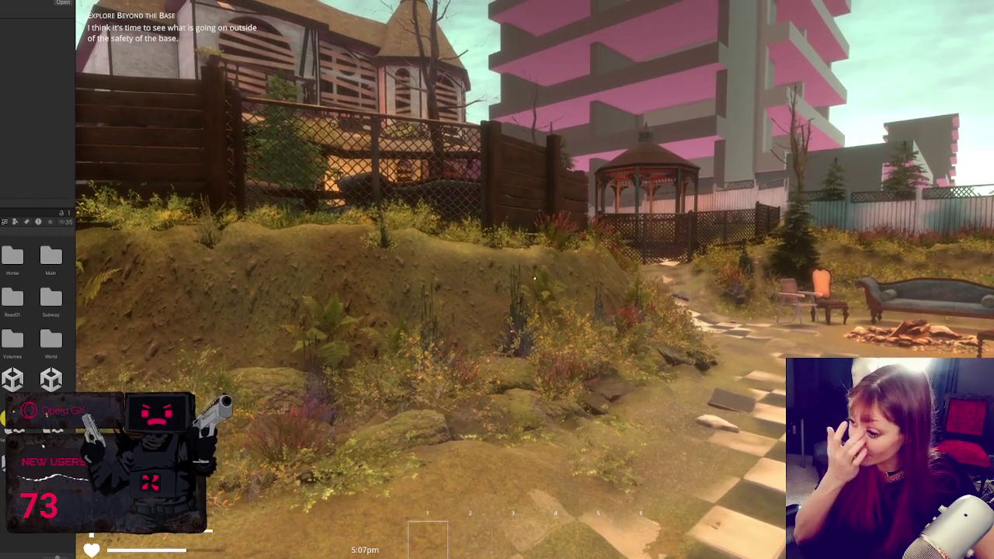
pyautogui.press('w')
pyautogui.press('w')
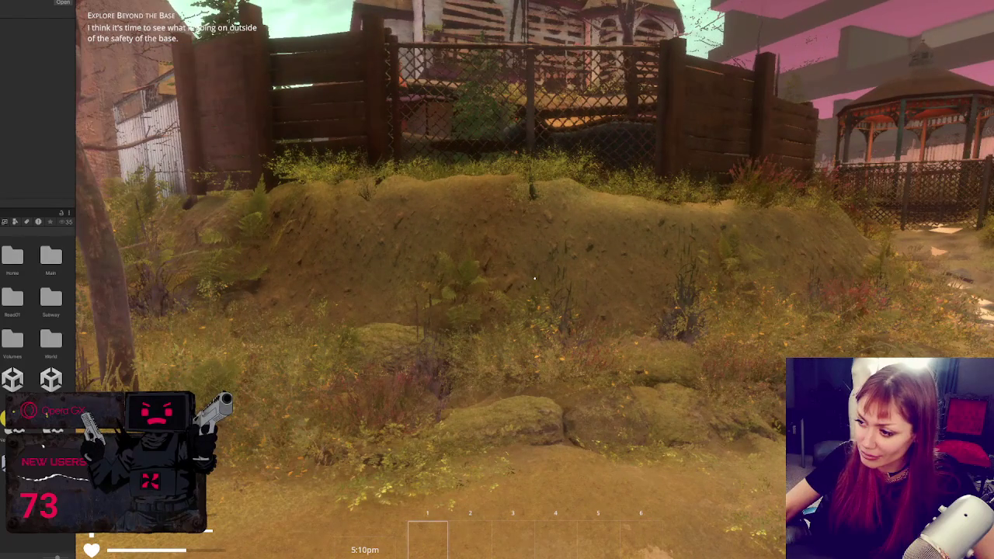
pyautogui.press('w')
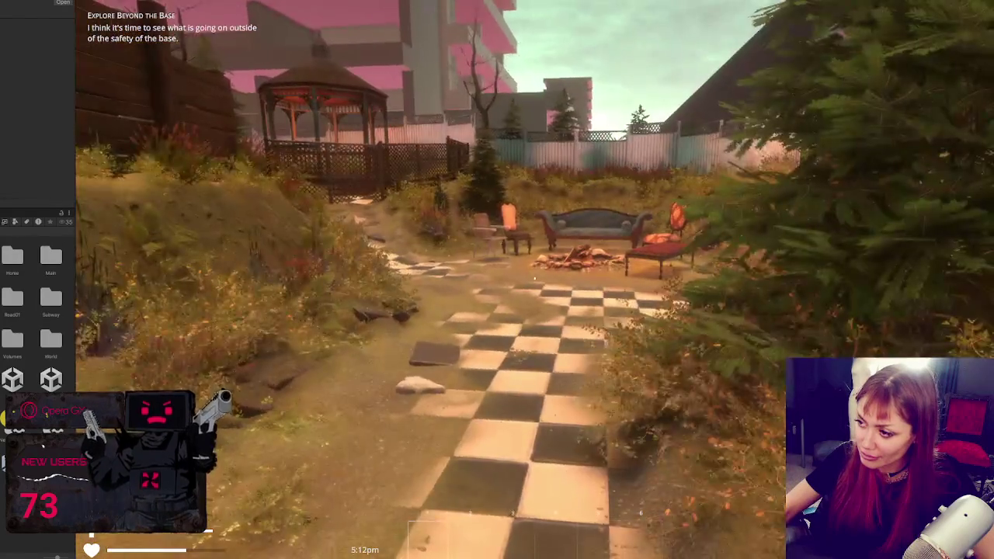
pyautogui.moveTo(535, 278)
pyautogui.press('w')
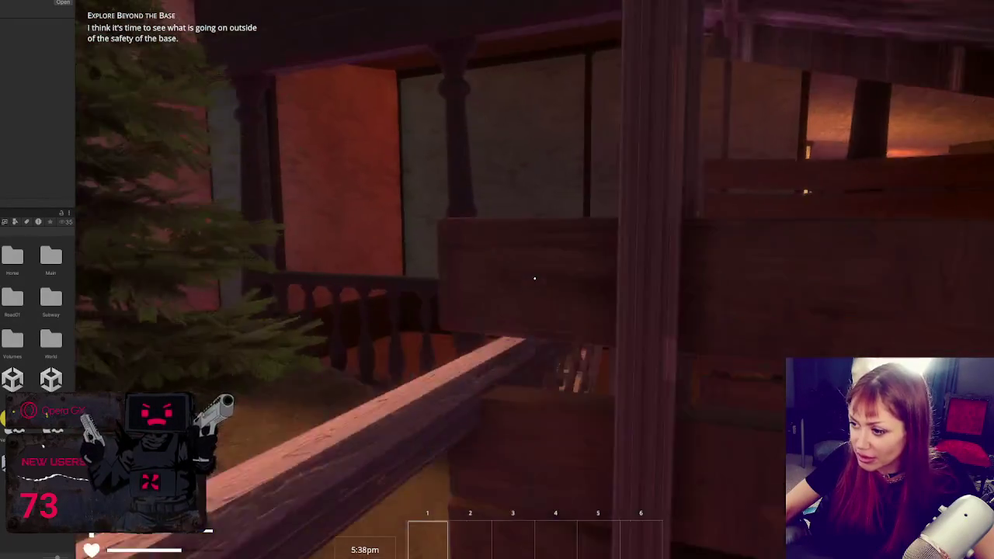
# - Walk and sprint across the garden past the gazebo and pine tree, then over the railing into the fenced yard
pyautogui.press('w')
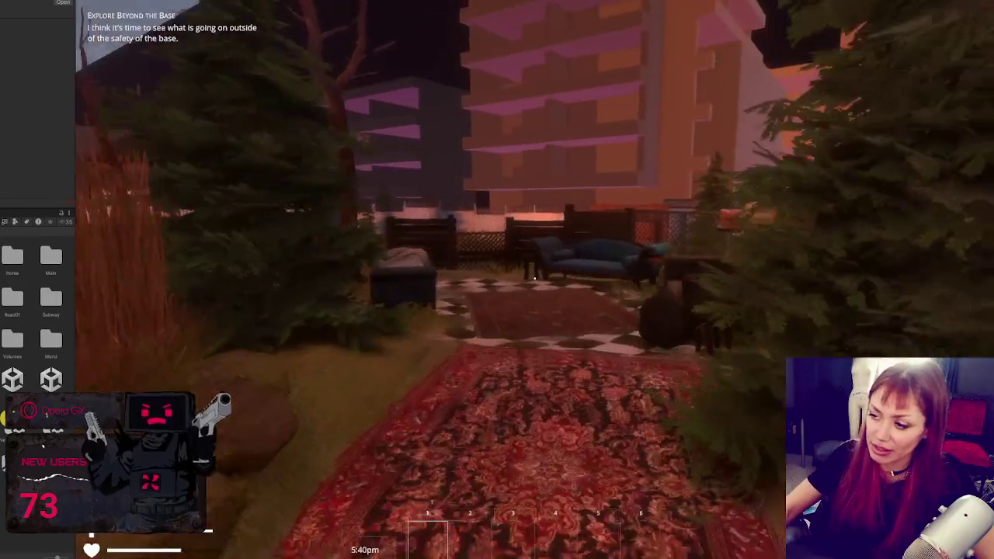
pyautogui.hotkey('shift', 'w')
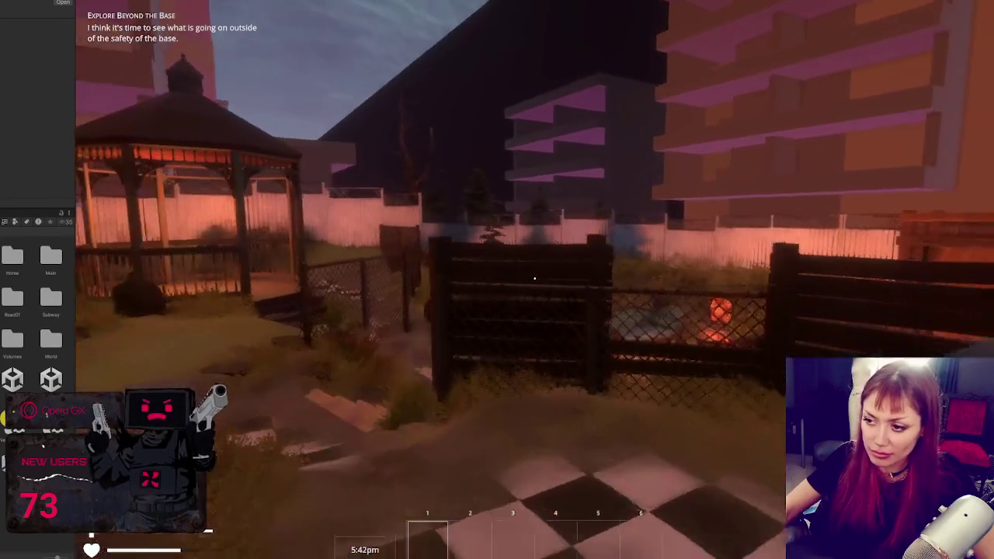
pyautogui.press('w')
pyautogui.press('w')
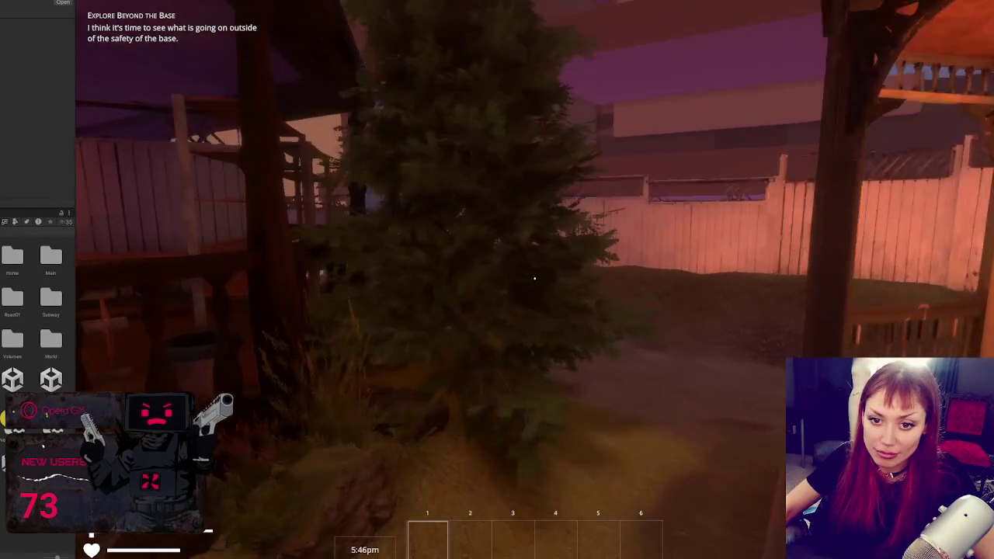
pyautogui.press('w')
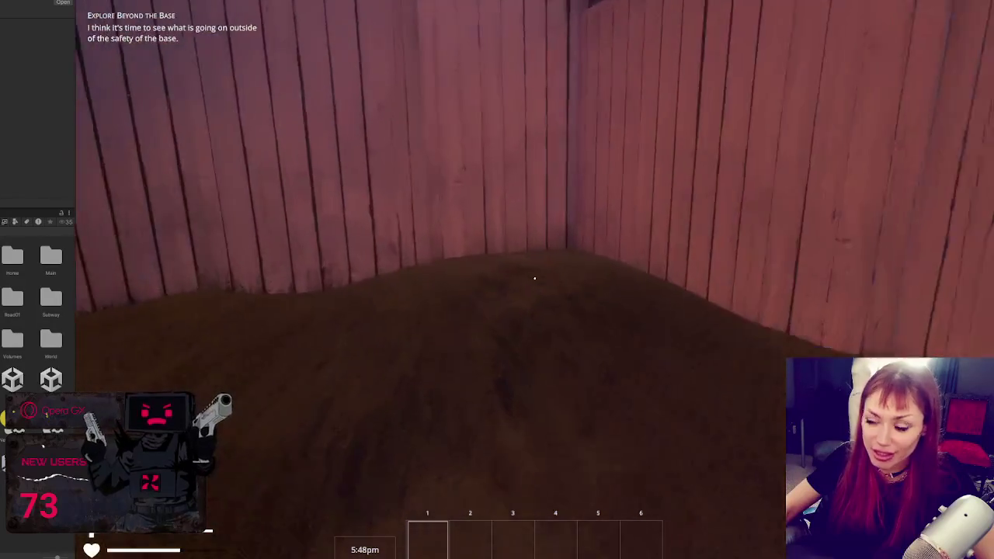
pyautogui.press('w')
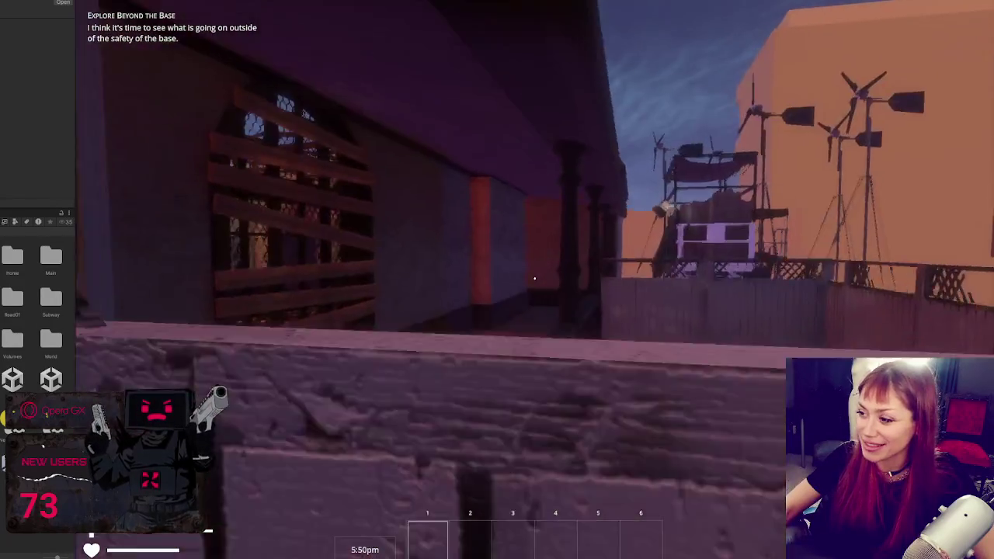
pyautogui.press('w')
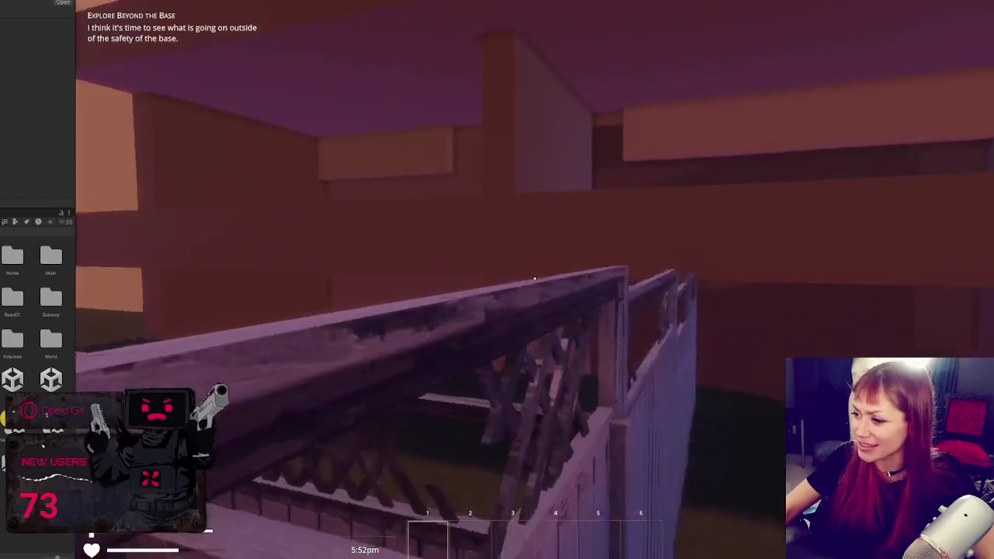
pyautogui.press('w')
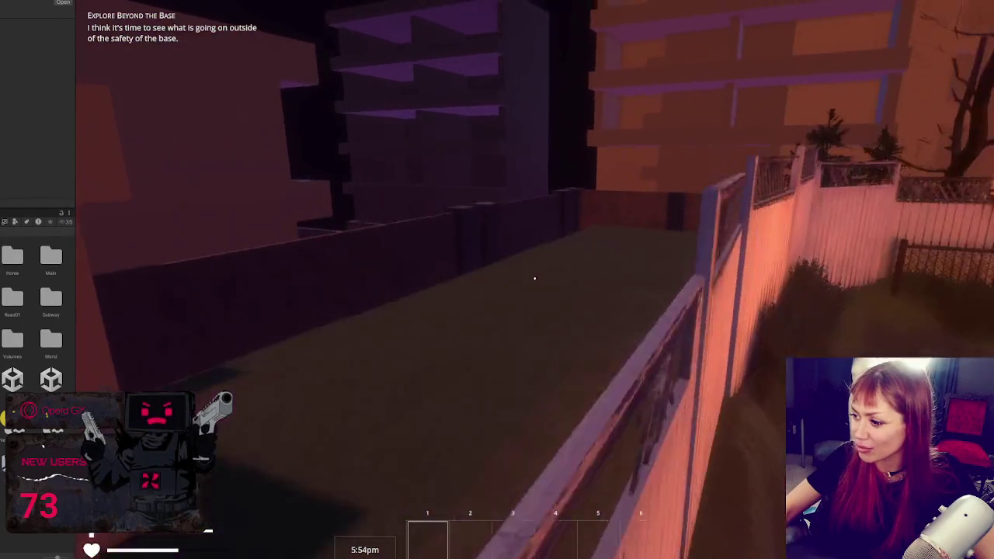
# - Follow the fence and walkway toward the windmill scaffold, ending at the pine tree
pyautogui.press('w')
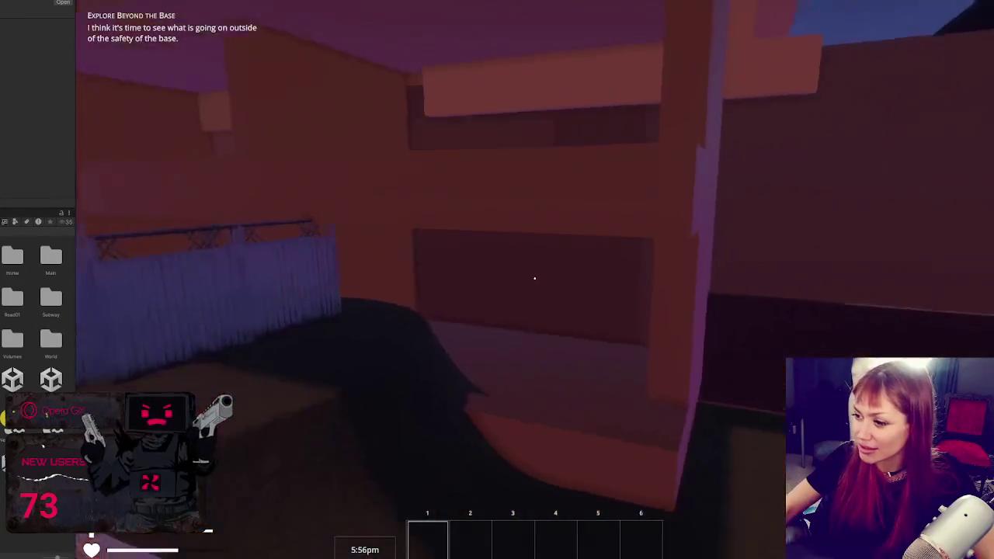
pyautogui.press('w')
pyautogui.press('w')
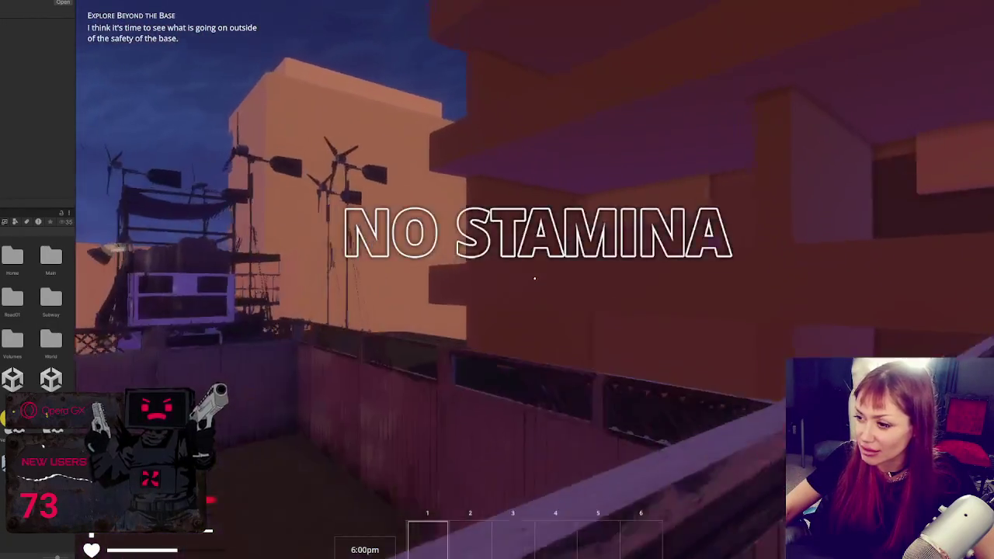
pyautogui.press('w')
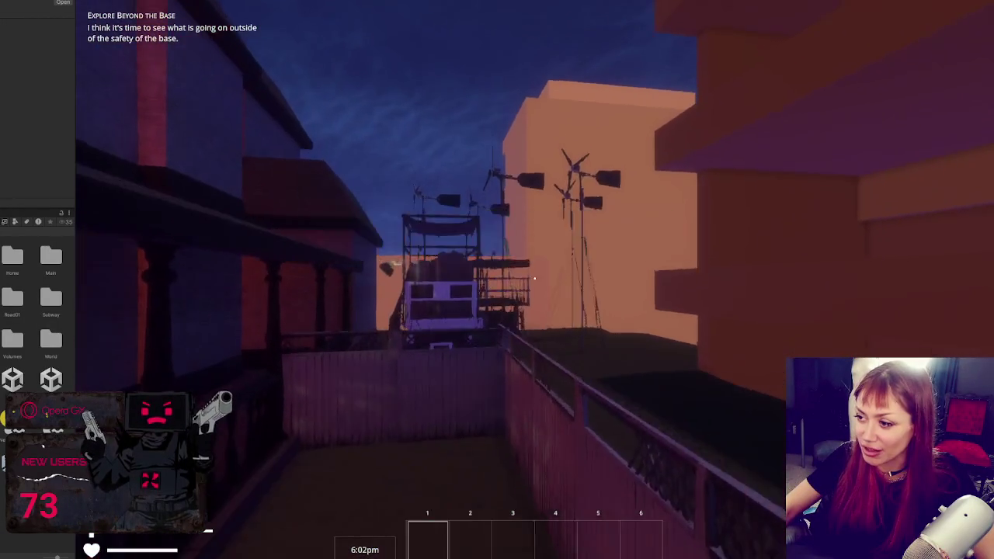
pyautogui.press('w')
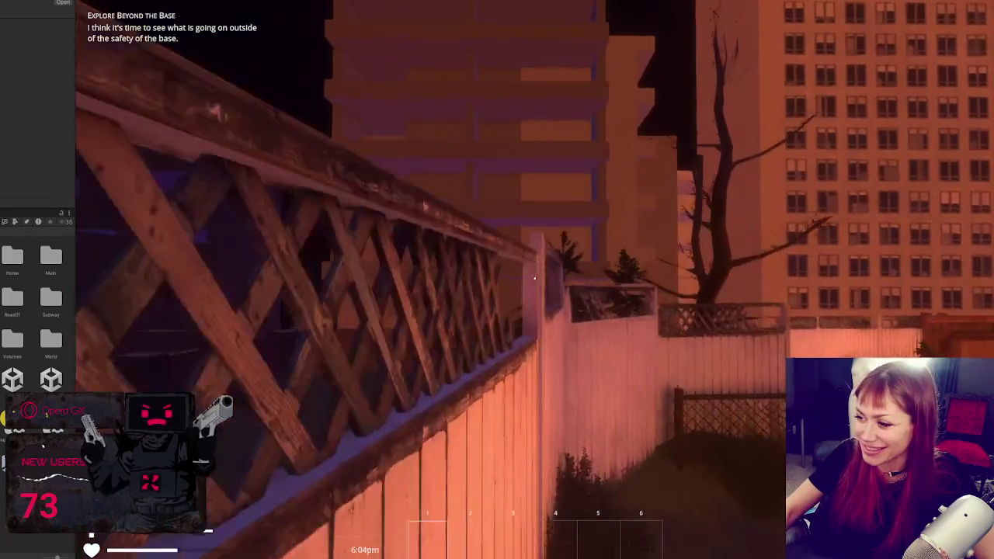
pyautogui.press('w')
pyautogui.press('w')
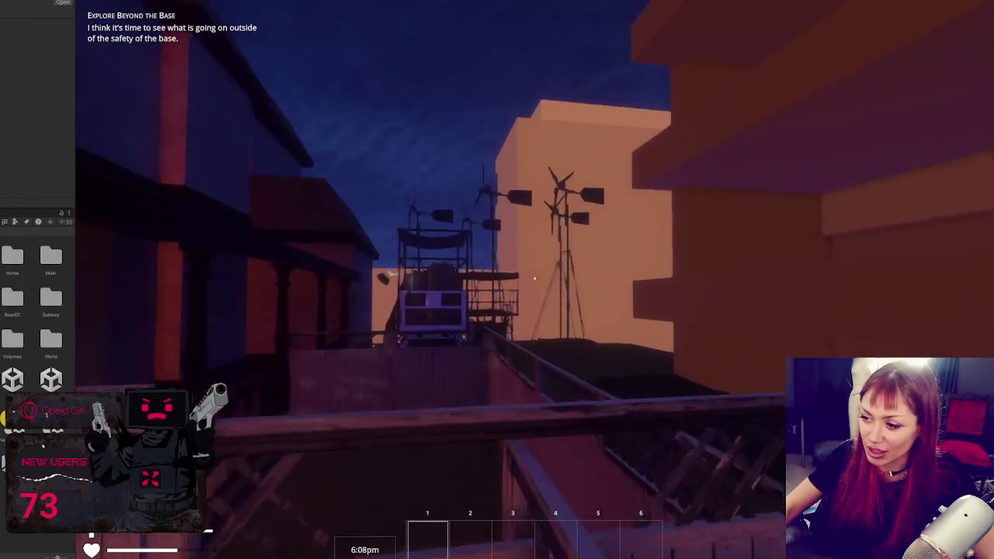
pyautogui.press('w')
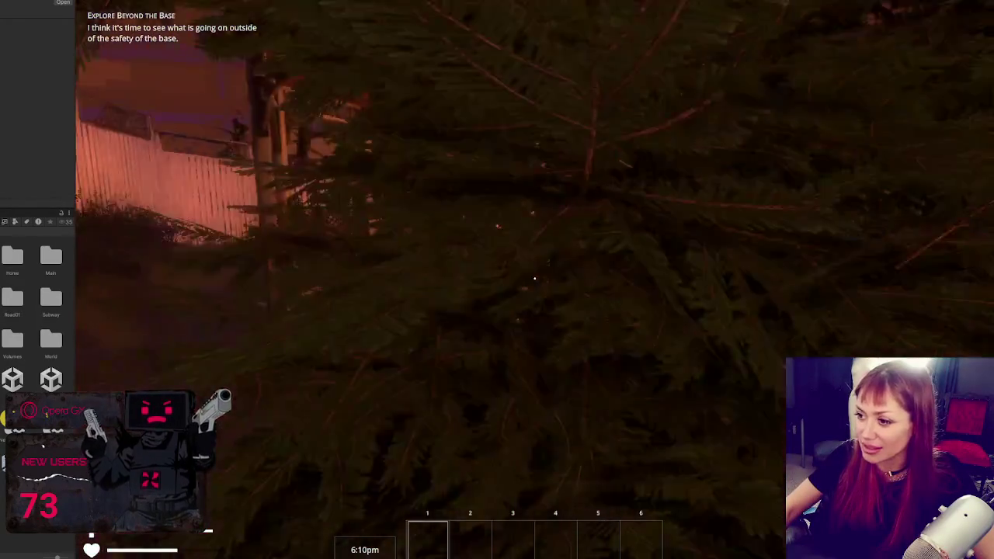
# - Walk through the yards past the gate, fire pit, shed and gazebo, then down the fence alley into the corner
pyautogui.press('w')
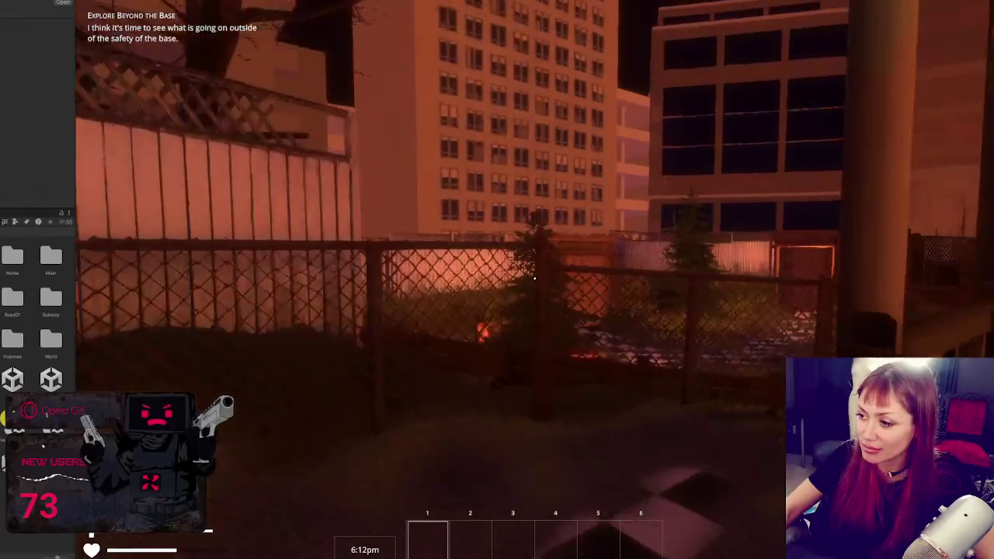
pyautogui.press('w')
pyautogui.press('w')
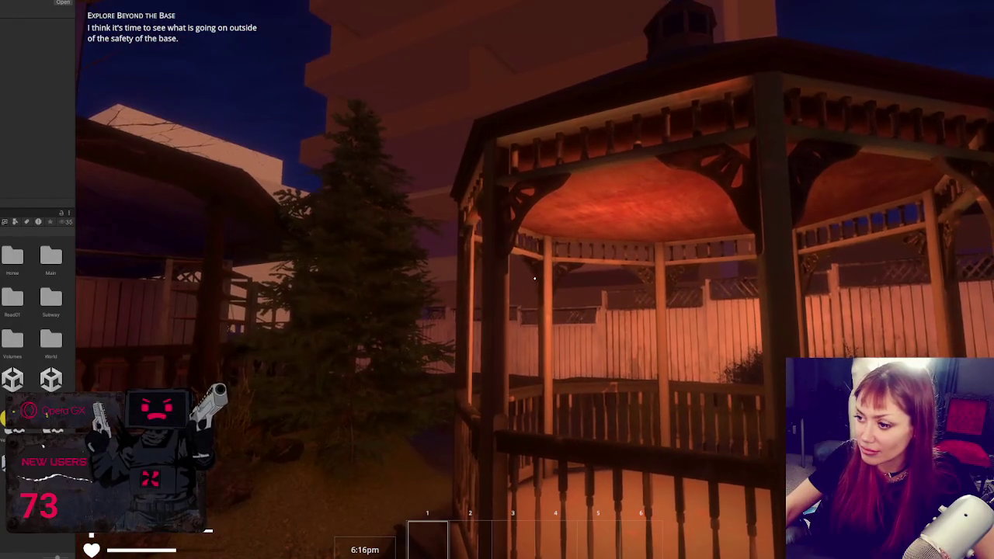
pyautogui.press('w')
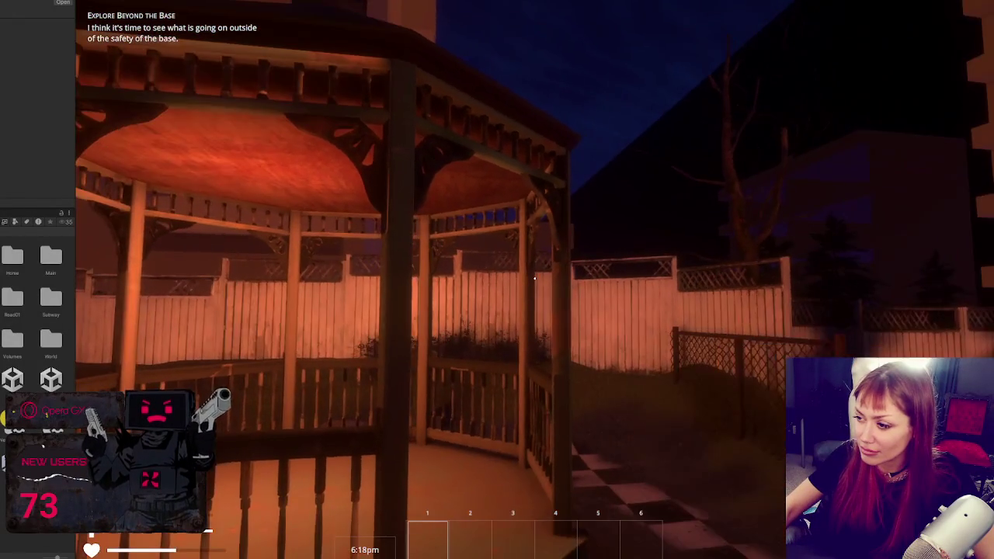
pyautogui.press('w')
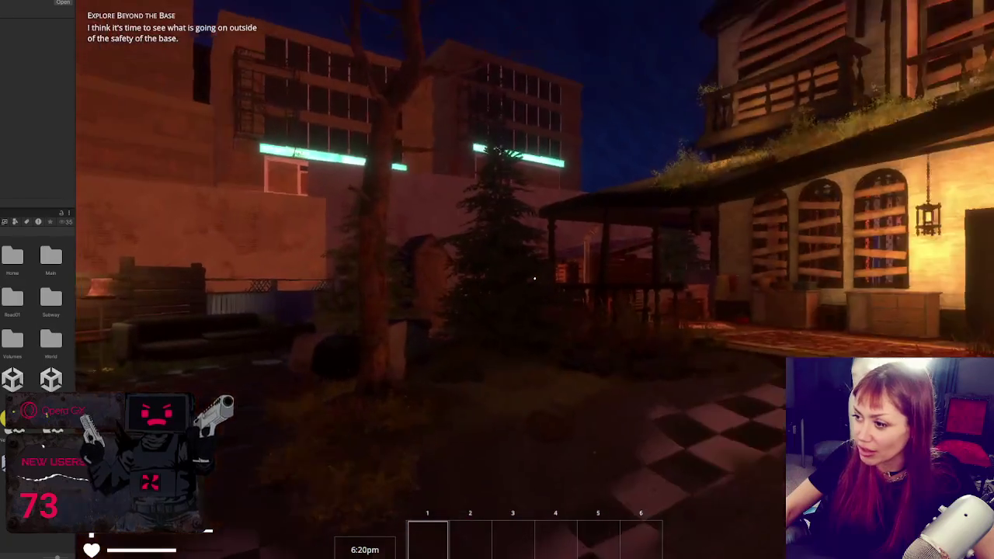
pyautogui.press('w')
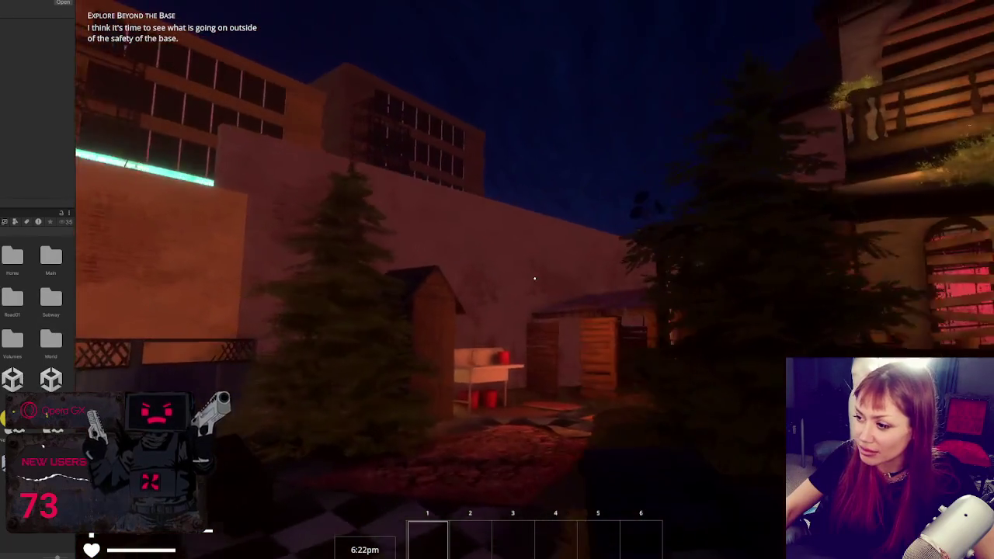
pyautogui.press('w')
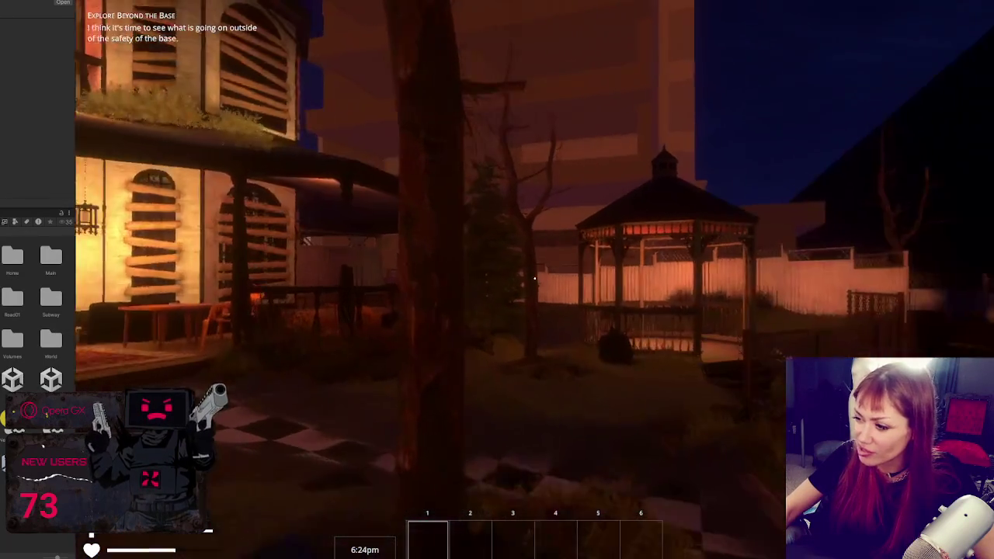
pyautogui.press('w')
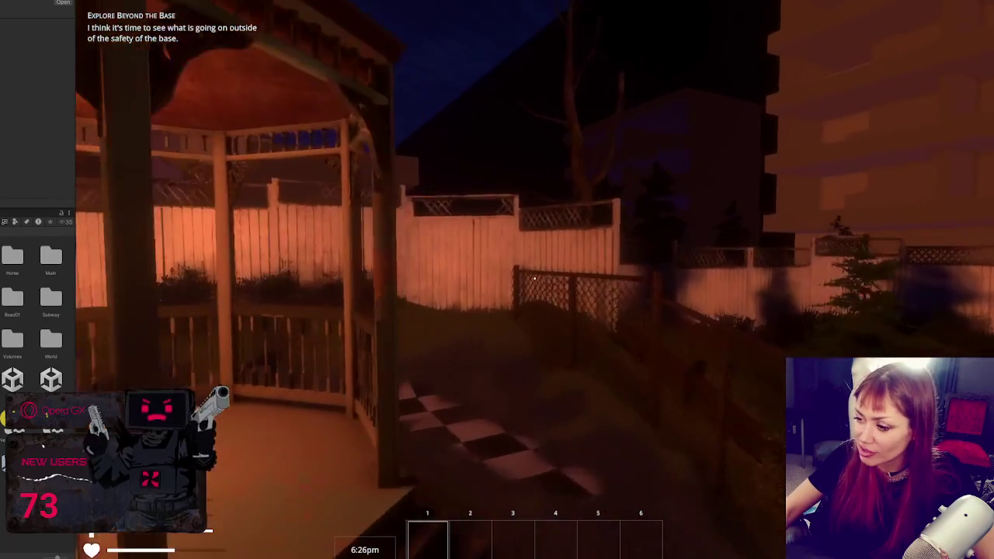
pyautogui.press('w')
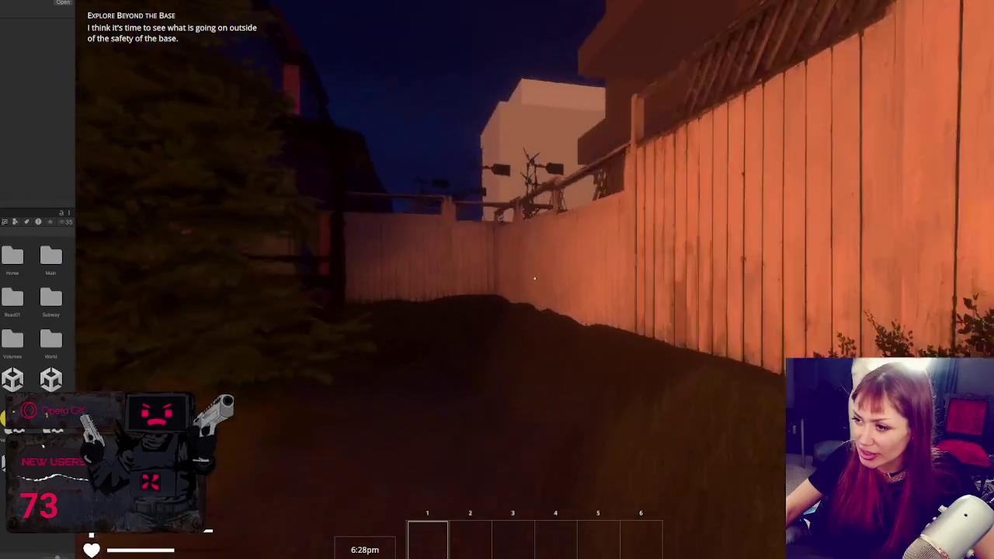
pyautogui.press('w')
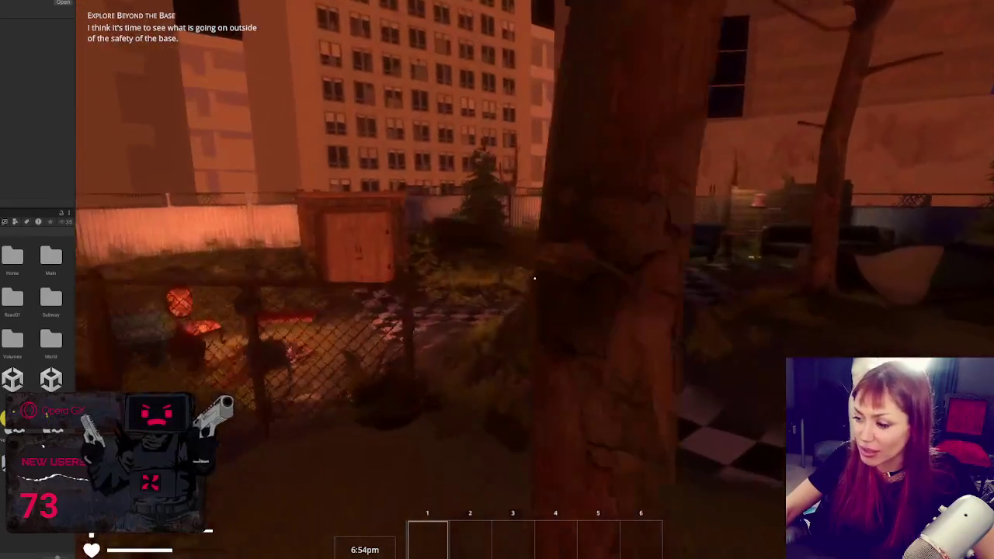
# - Open the wooden door with E, pause the game, then stop the play test with Ctrl+P
pyautogui.press('e')
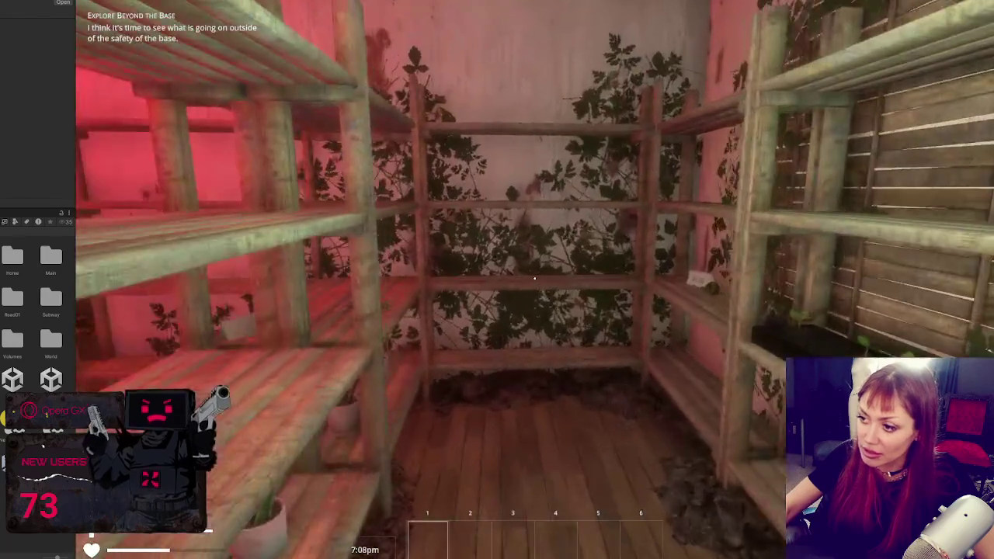
pyautogui.press('Escape')
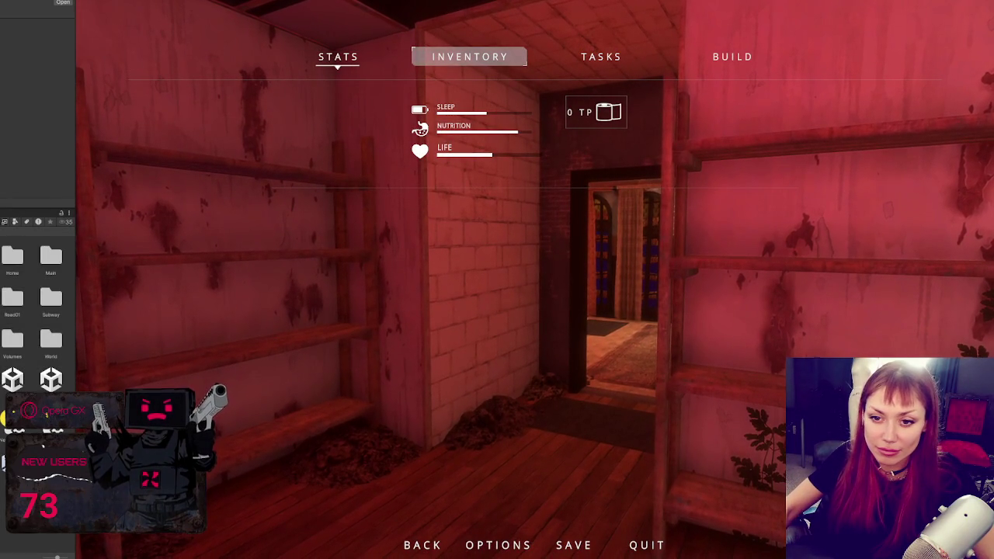
pyautogui.hotkey('ctrl', 'p')
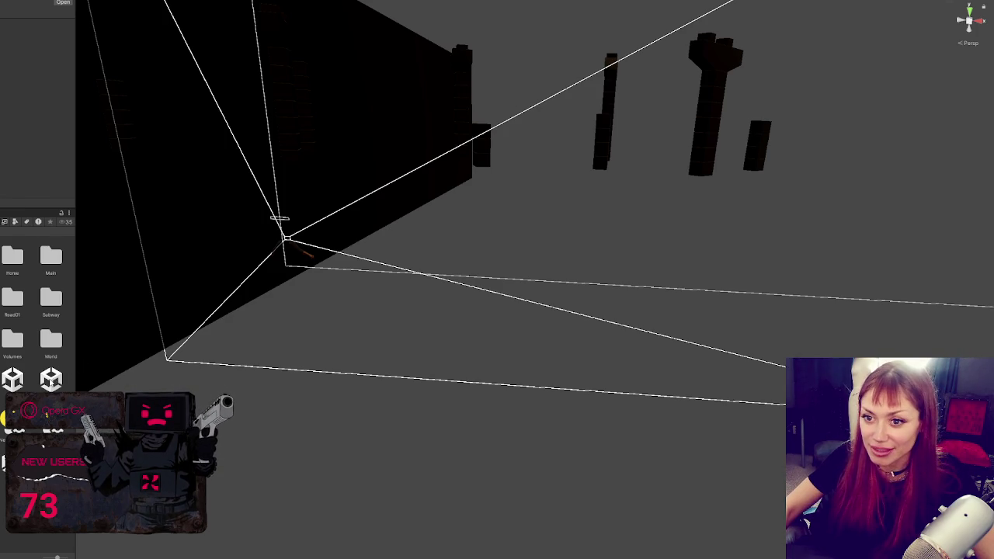
# - Refresh the project assets from the Project panel so the yard renders textured, then select the chain-link fence
pyautogui.rightClick(46, 378)
pyautogui.click(134, 181)
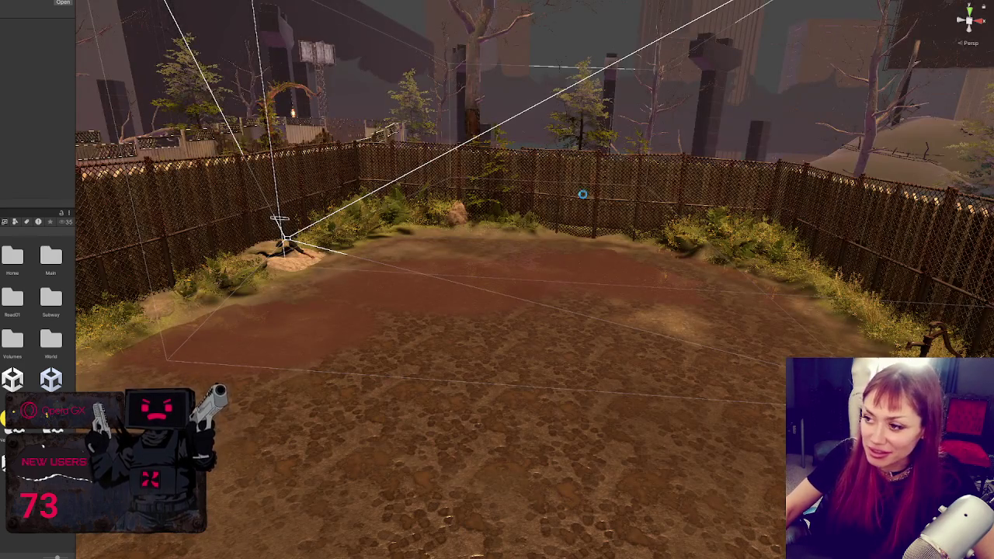
pyautogui.click(583, 193)
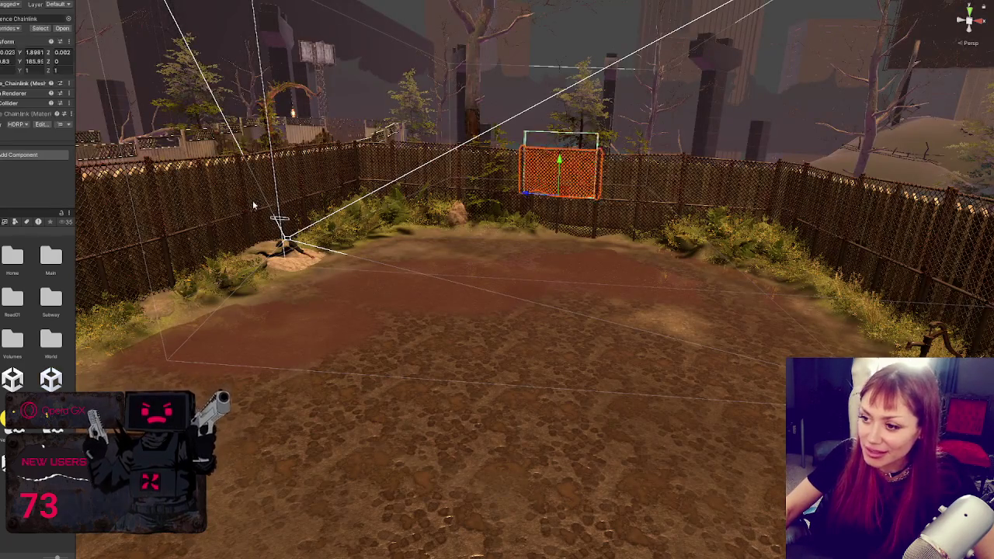
# - Frame the right lattice fence panel and raise it along Y to match its neighbours
pyautogui.press('f')
pyautogui.click(479, 339)
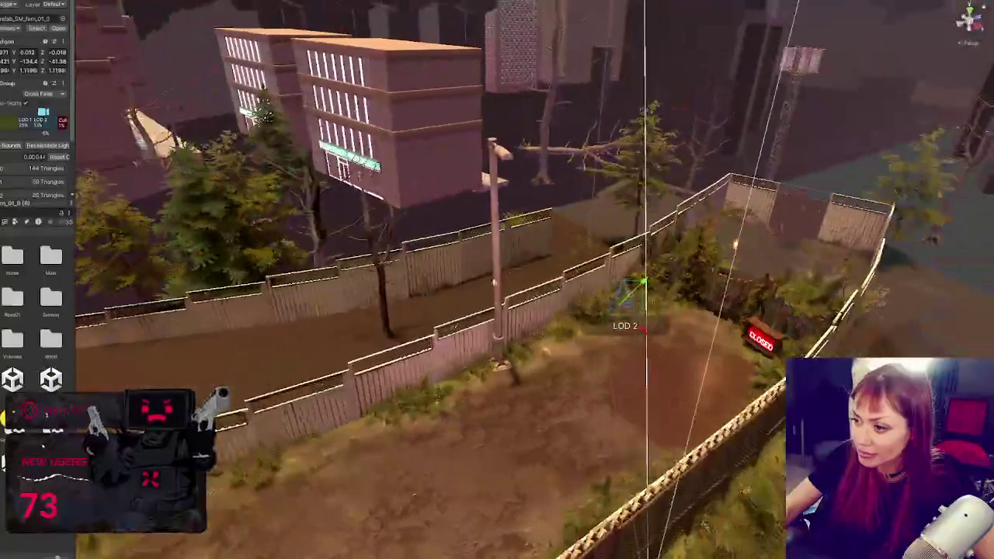
pyautogui.click(492, 340)
pyautogui.press('f')
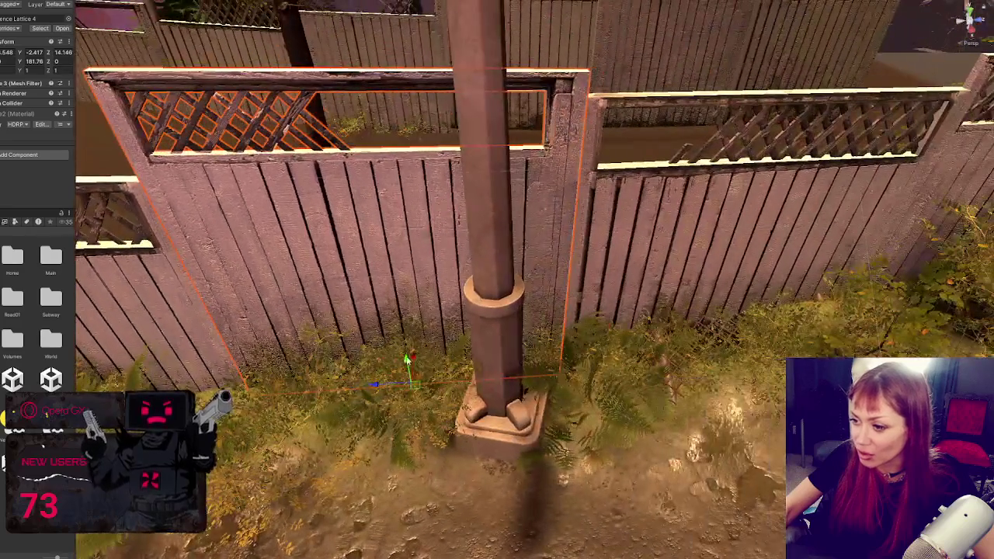
pyautogui.click(596, 323)
pyautogui.press('f')
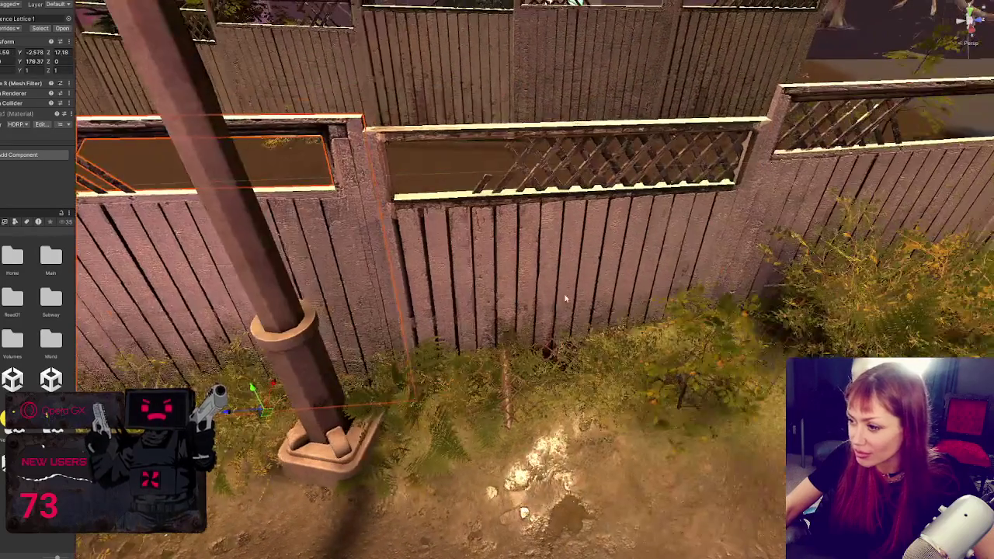
pyautogui.scroll(-3, 561, 381)
pyautogui.moveTo(561, 380); pyautogui.dragTo(654, 417)
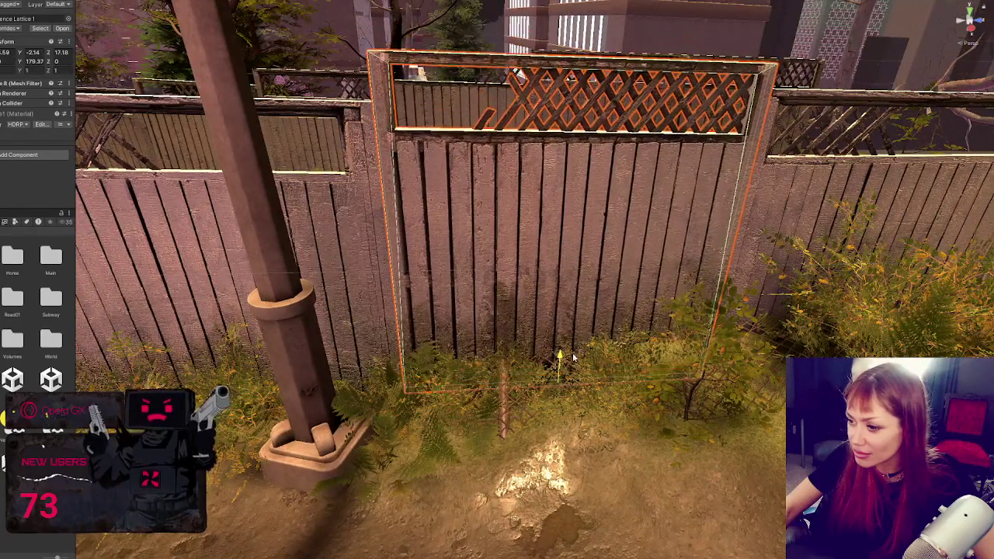
pyautogui.scroll(-2, 617, 301)
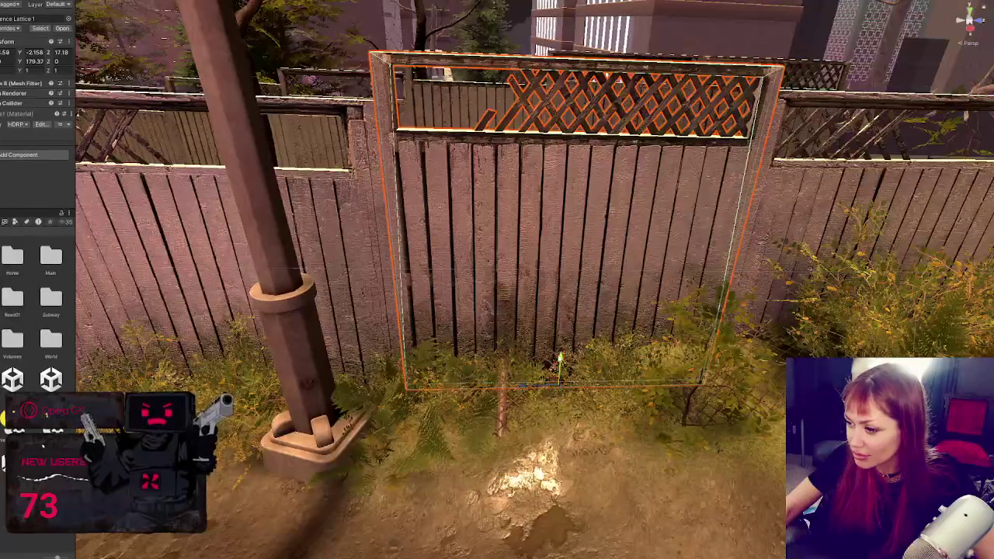
pyautogui.press('f')
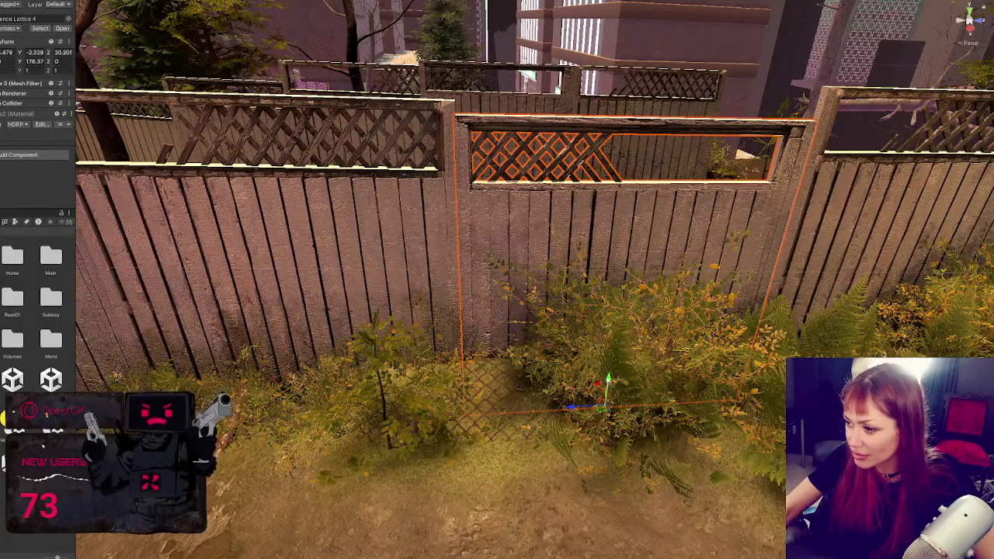
pyautogui.moveTo(610, 380)
pyautogui.mouseDown()
pyautogui.moveTo(624, 351)
pyautogui.moveTo(644, 345)
pyautogui.moveTo(656, 357)
pyautogui.mouseUp()
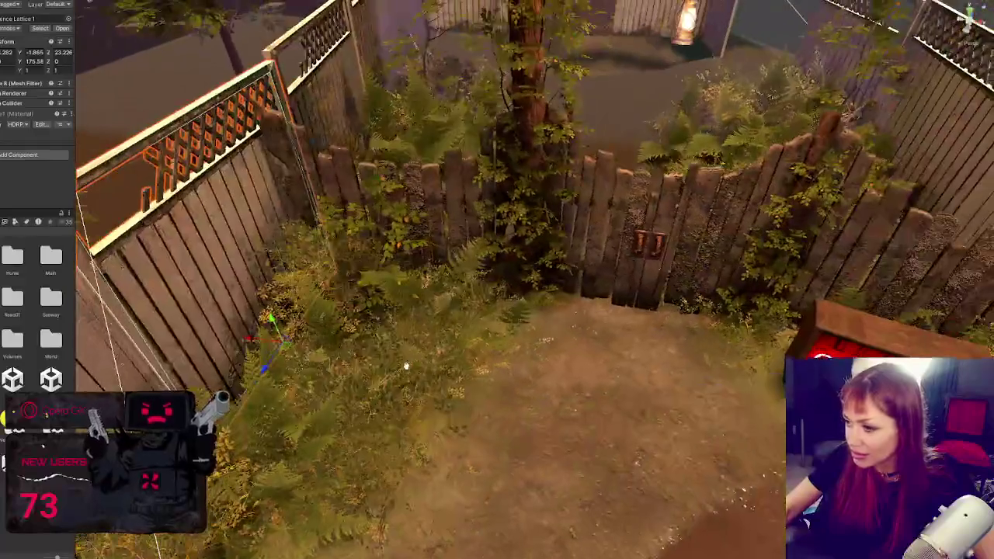
# - Swing the view to the left lattice panels and select one up close
pyautogui.moveTo(405, 366)
pyautogui.mouseDown()
pyautogui.moveTo(611, 306)
pyautogui.moveTo(456, 358)
pyautogui.moveTo(521, 340)
pyautogui.mouseUp()
pyautogui.click(373, 309)
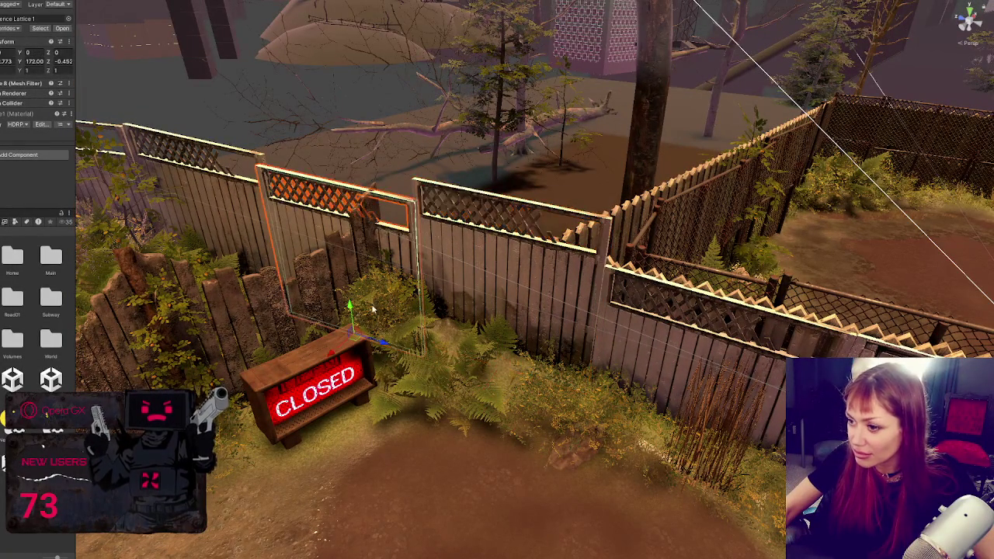
pyautogui.moveTo(361, 288)
pyautogui.mouseDown()
pyautogui.moveTo(361, 216)
pyautogui.moveTo(533, 429)
pyautogui.moveTo(433, 341)
pyautogui.moveTo(520, 316)
pyautogui.moveTo(499, 333)
pyautogui.moveTo(536, 365)
pyautogui.mouseUp()
pyautogui.click(433, 342)
# - Frame the lattice panels and raise Fence Lattice 4 into line with the fence
pyautogui.click(543, 371)
pyautogui.press('f')
pyautogui.click(846, 244)
pyautogui.press('f')
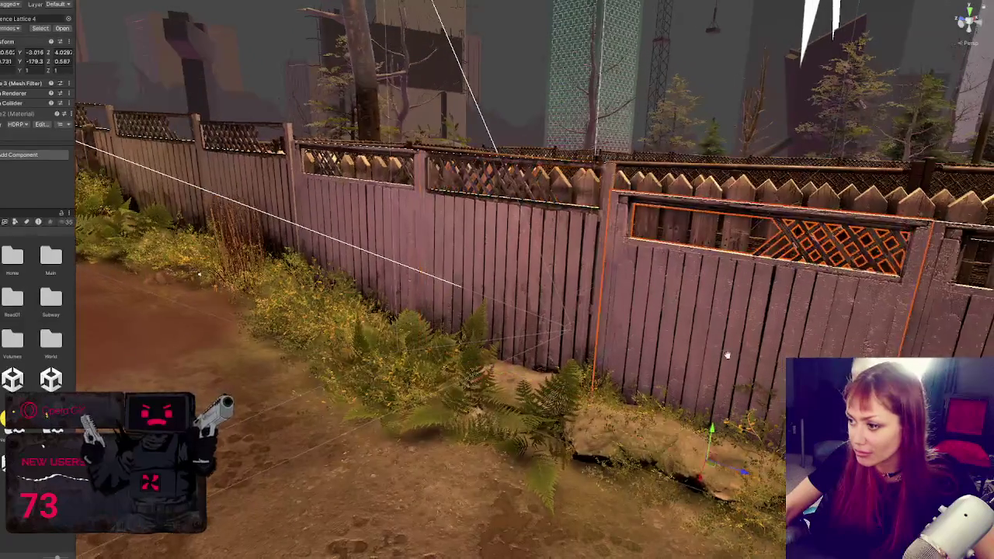
pyautogui.moveTo(419, 385); pyautogui.dragTo(423, 368)
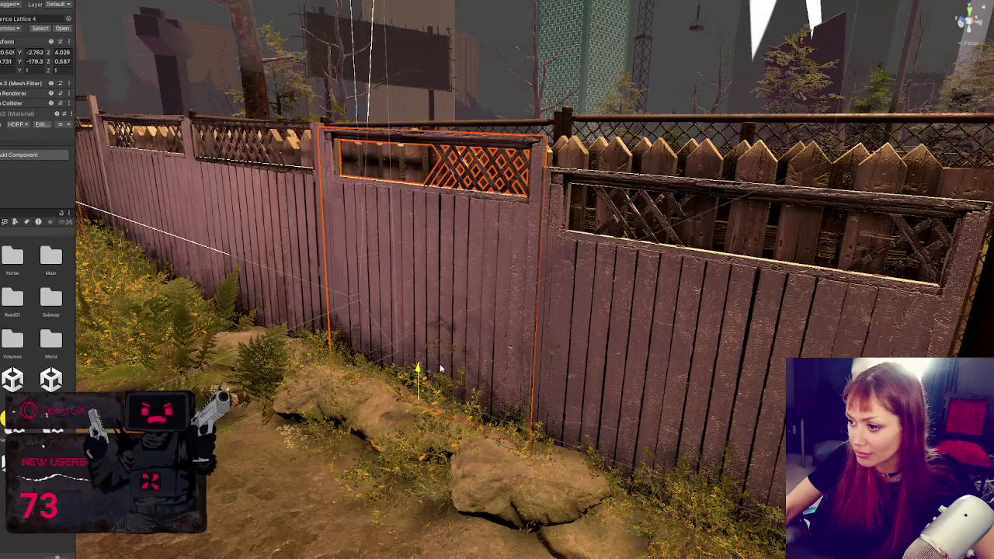
# - Raise another Fence Lattice 4 and a Fence Lattice 1 panel further along the fence
pyautogui.click(668, 446)
pyautogui.press('w')
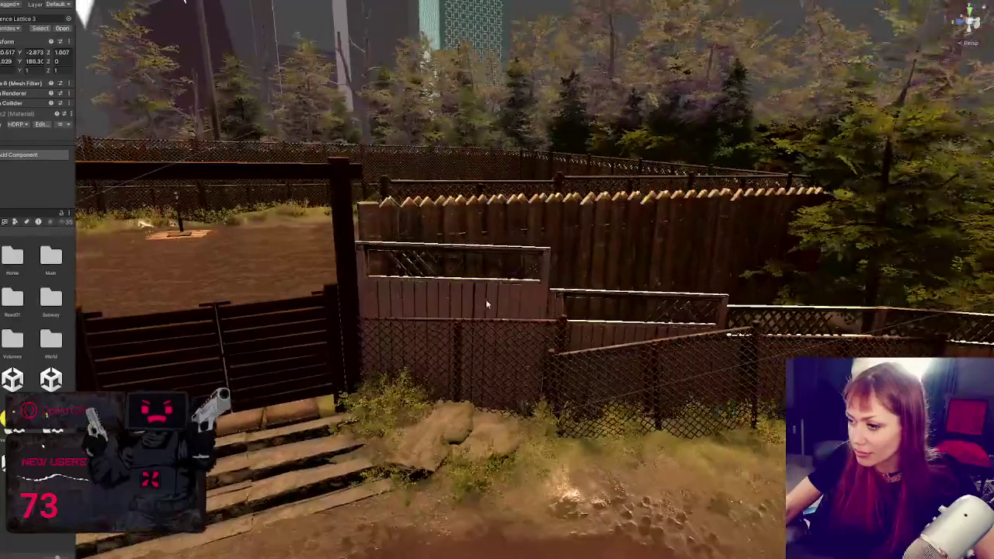
pyautogui.click(485, 299)
pyautogui.click(619, 343)
pyautogui.moveTo(630, 402); pyautogui.dragTo(636, 396)
pyautogui.press('d')
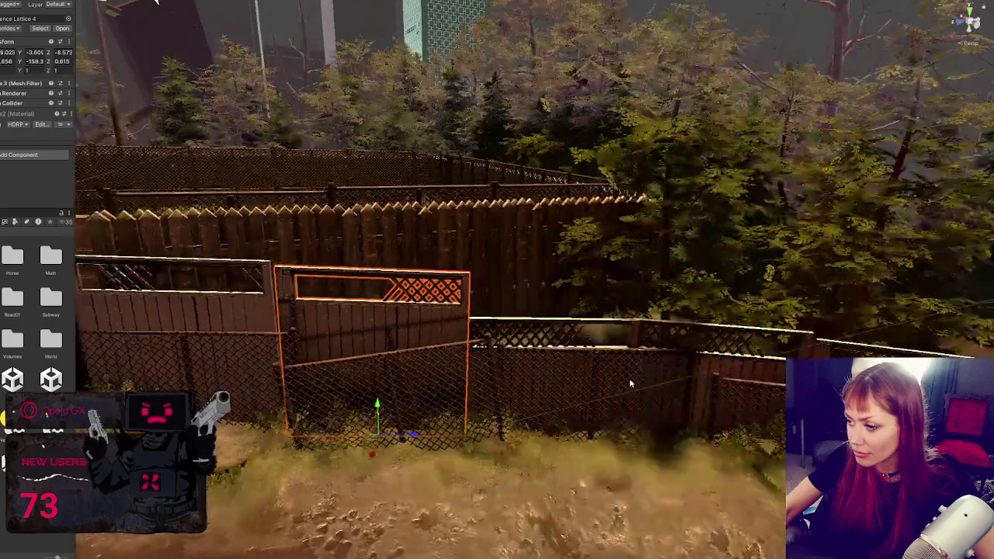
pyautogui.click(632, 348)
pyautogui.moveTo(539, 433)
pyautogui.mouseDown()
pyautogui.moveTo(546, 399)
pyautogui.moveTo(553, 414)
pyautogui.mouseUp()
# - Raise the gate panel, Fence Lattice 3, into line
pyautogui.click(698, 406)
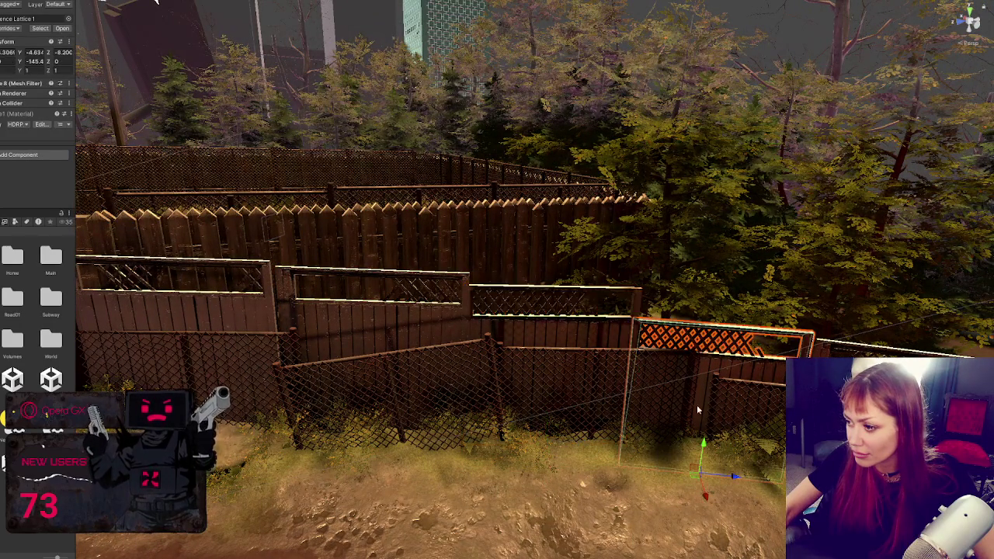
pyautogui.press('d')
pyautogui.click(715, 368)
pyautogui.click(666, 448)
pyautogui.click(664, 434)
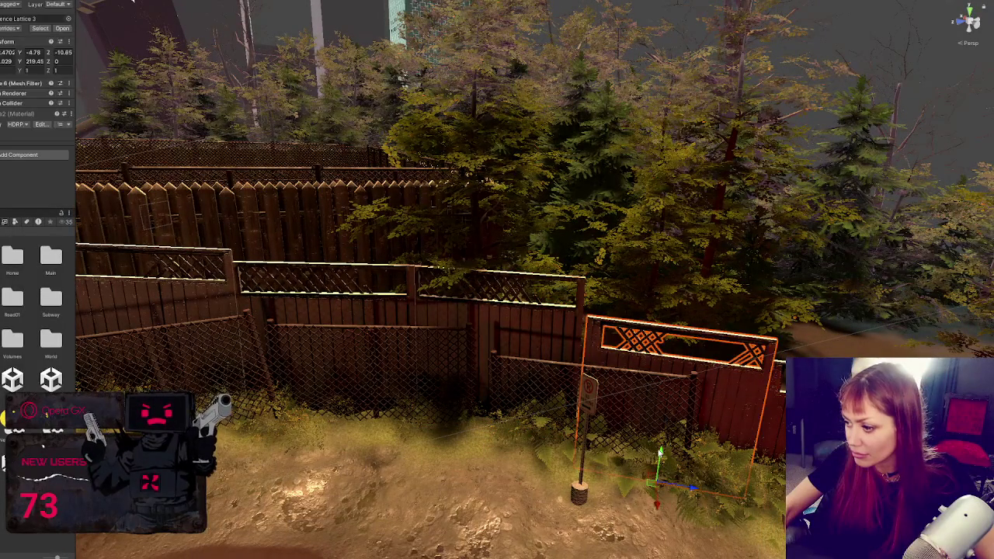
pyautogui.moveTo(661, 453); pyautogui.dragTo(660, 416)
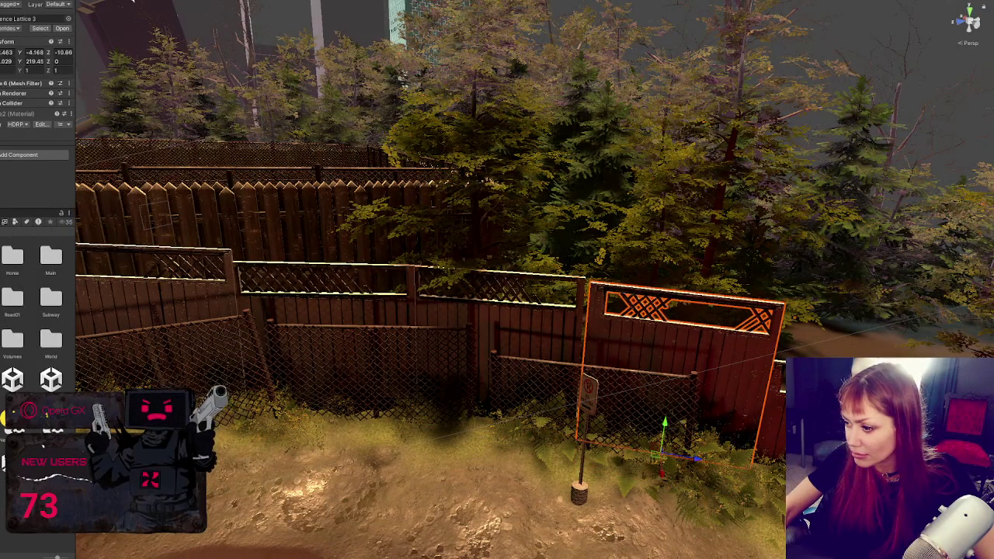
# - Raise the remaining middle, right, Fence Lattice 4 and Fence Lattice 1 panels to match the others
pyautogui.click(591, 375)
pyautogui.moveTo(499, 432); pyautogui.dragTo(509, 392)
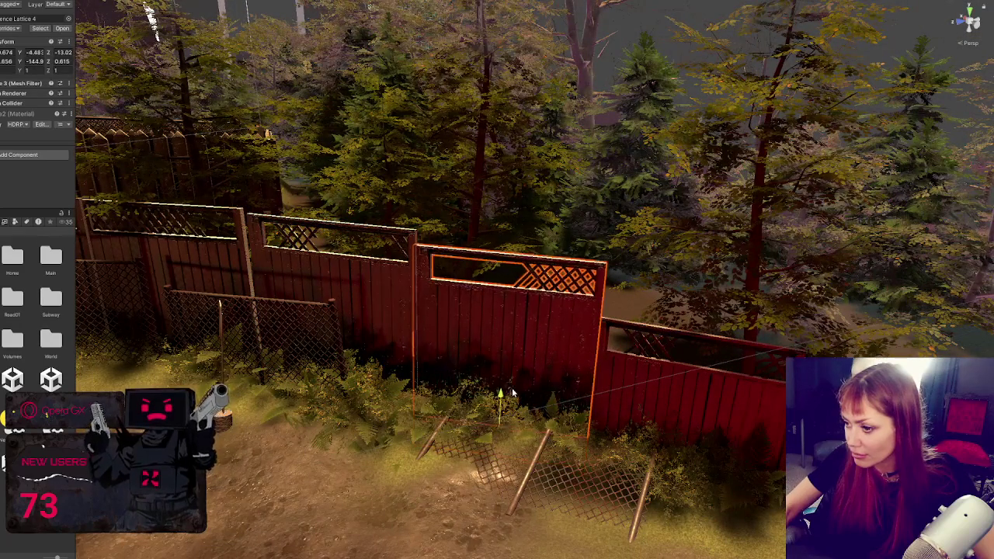
pyautogui.click(645, 427)
pyautogui.moveTo(669, 476); pyautogui.dragTo(670, 432)
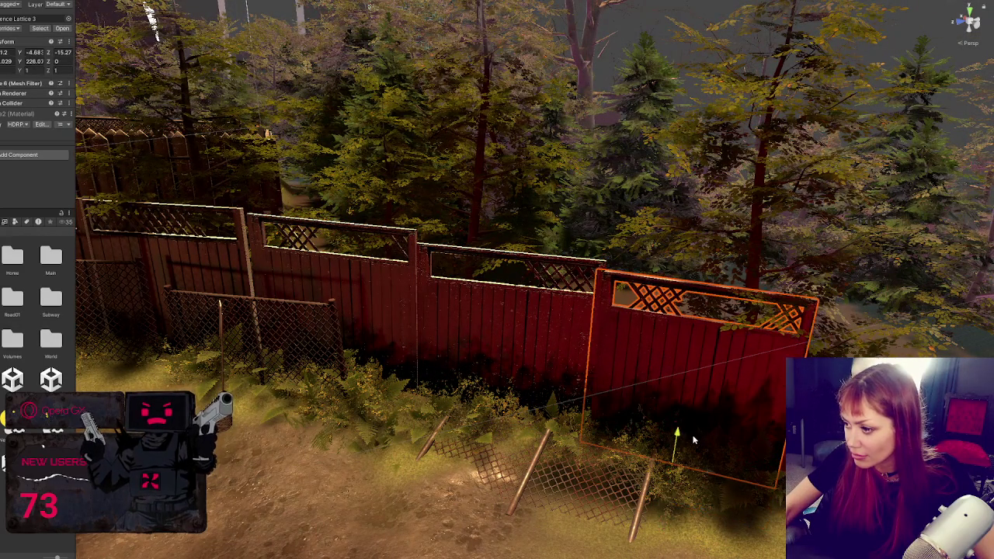
pyautogui.click(505, 334)
pyautogui.moveTo(452, 431); pyautogui.dragTo(452, 393)
pyautogui.click(708, 440)
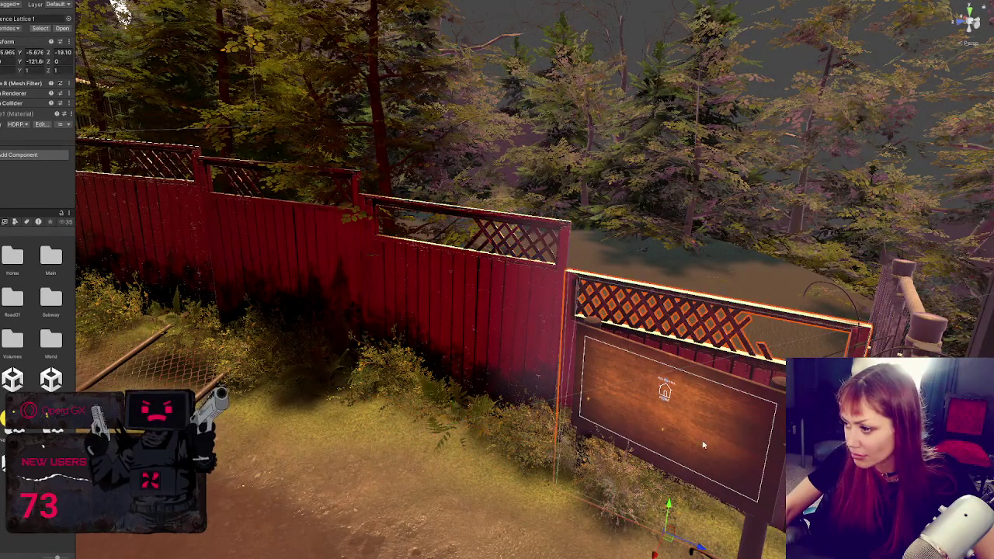
pyautogui.moveTo(669, 509); pyautogui.dragTo(677, 475)
# - Shift Fence Lattice 4 along the fence line by the EXIT sign and nudge it up slightly
pyautogui.press('s')
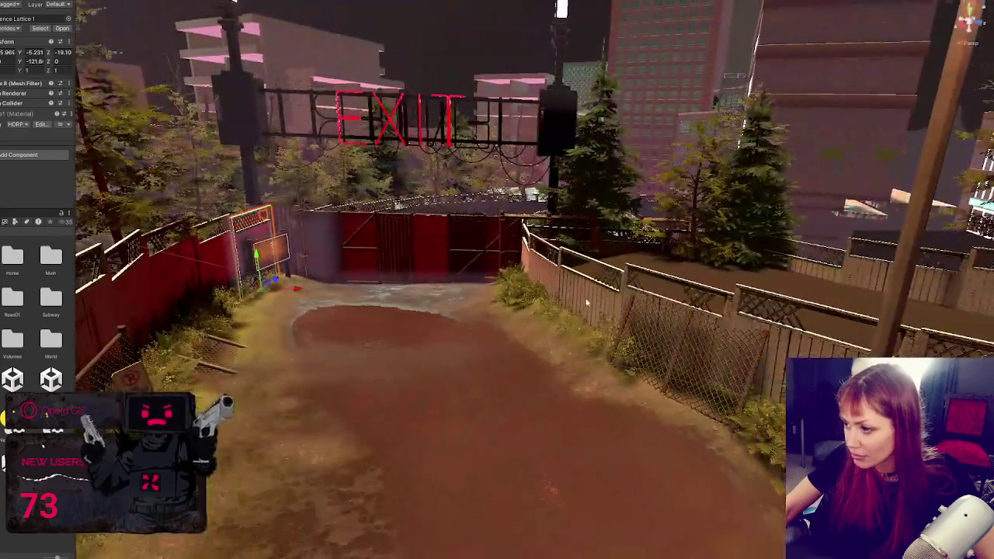
pyautogui.click(587, 303)
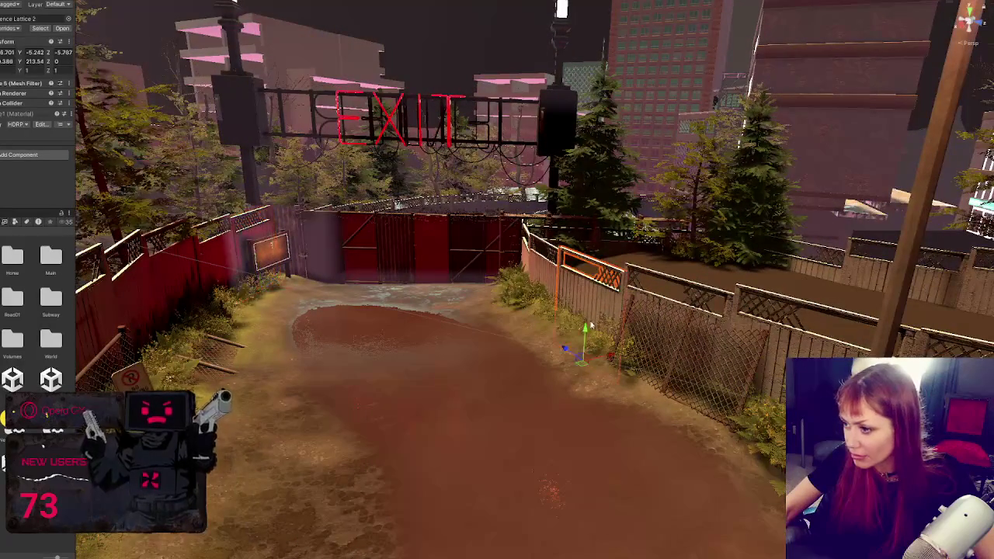
pyautogui.hotkey('ctrl', 'z')
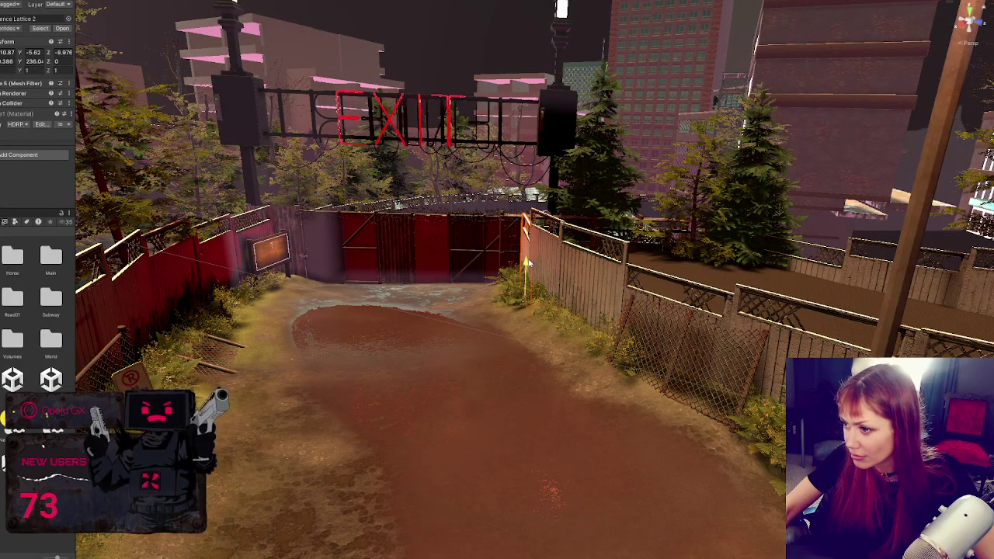
pyautogui.click(649, 305)
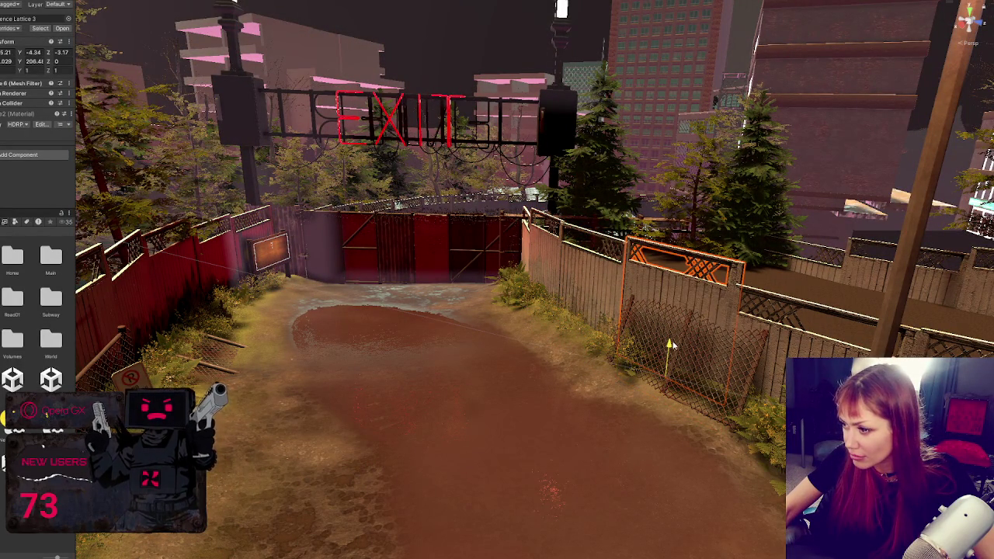
pyautogui.click(776, 311)
pyautogui.moveTo(815, 319); pyautogui.dragTo(821, 290)
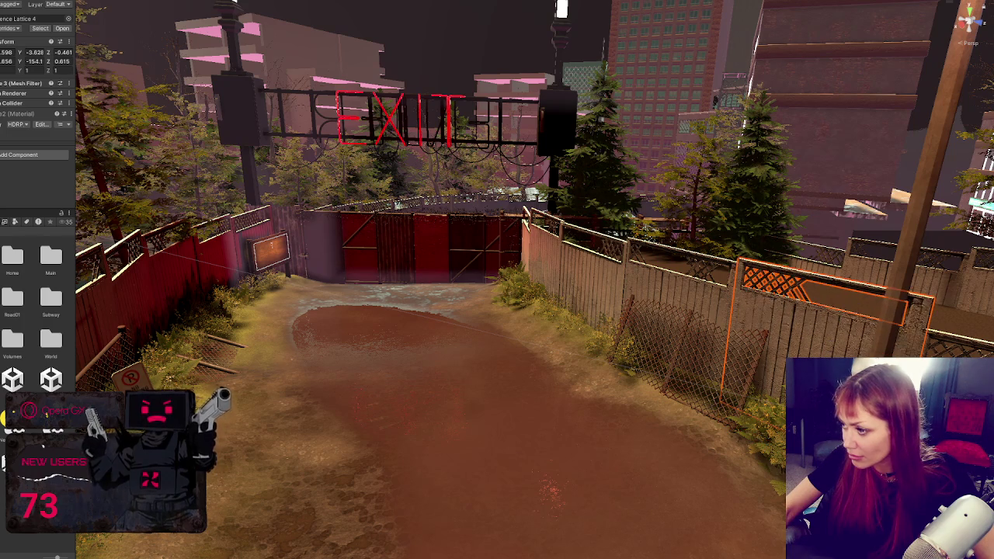
pyautogui.hotkey('ctrl', 'z')
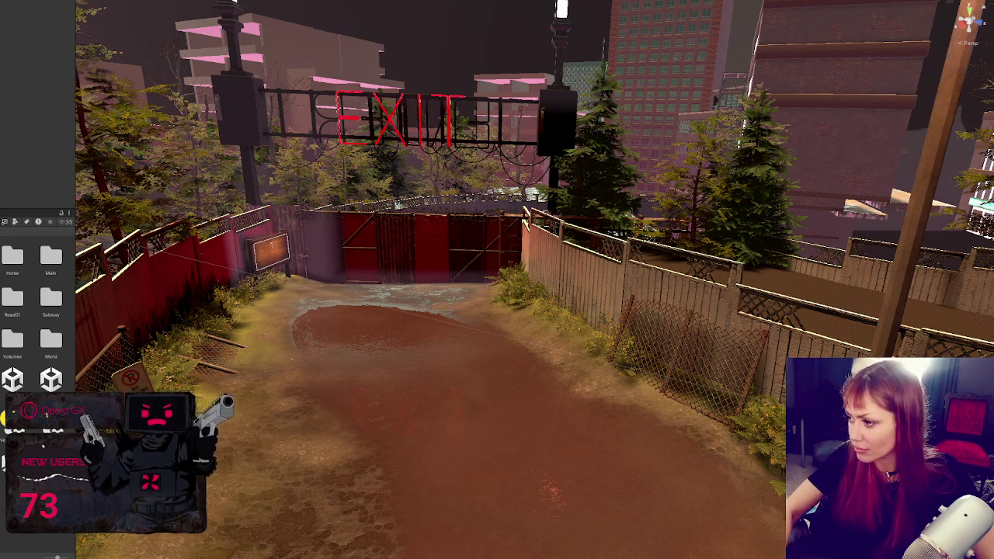
pyautogui.click(776, 311)
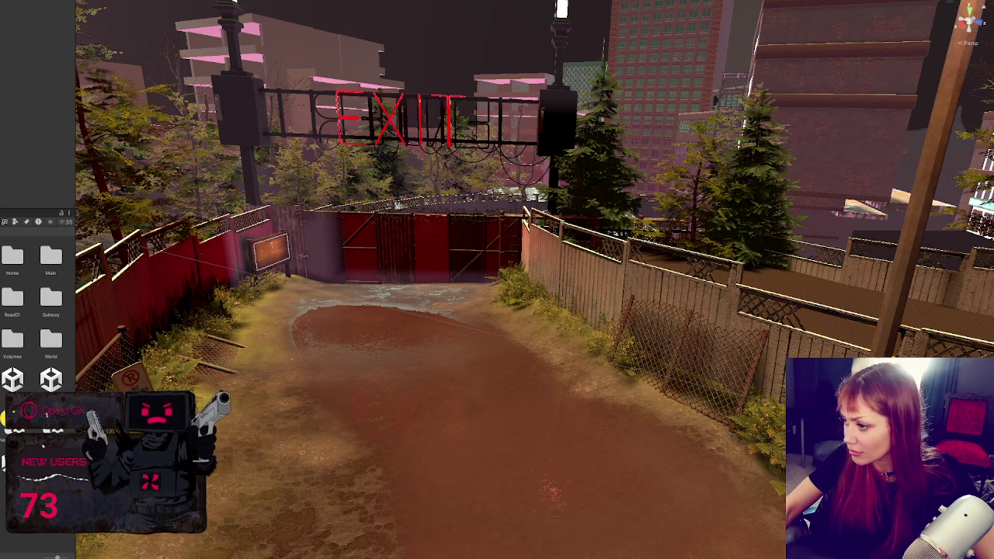
pyautogui.moveTo(815, 319); pyautogui.dragTo(839, 289)
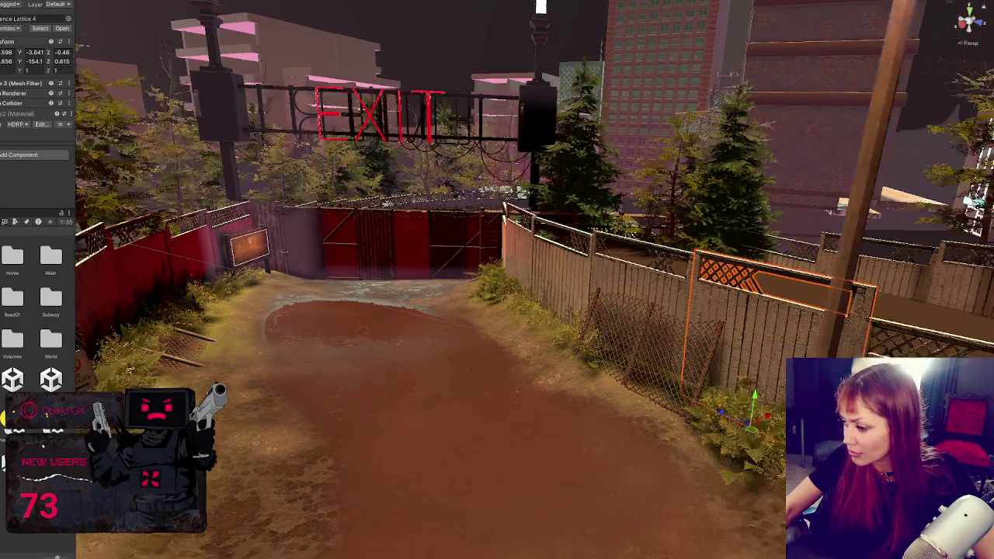
pyautogui.moveTo(596, 505)
pyautogui.mouseDown()
pyautogui.moveTo(588, 462)
pyautogui.moveTo(756, 324)
pyautogui.moveTo(720, 356)
pyautogui.mouseUp()
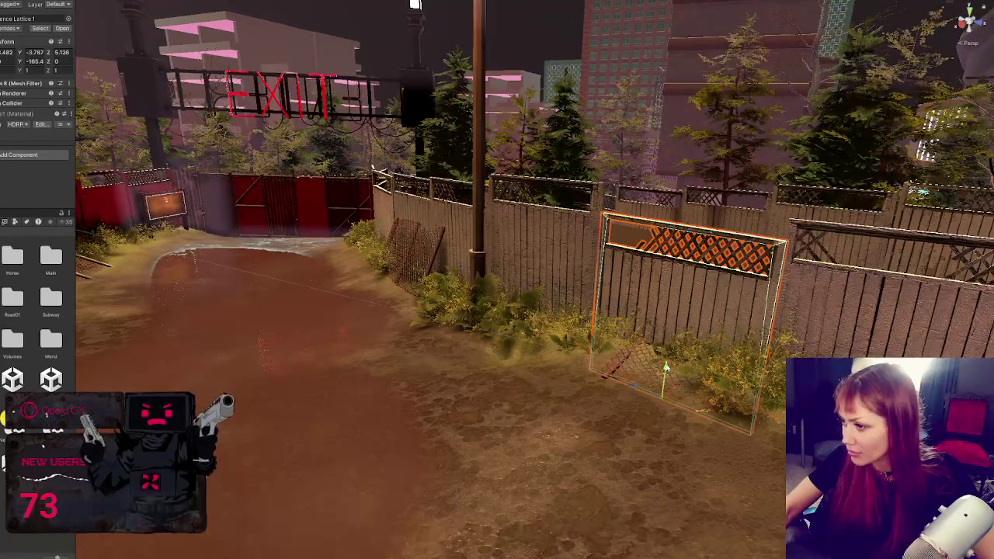
# - Rotate the leaning chain-link panel in the alley upright, then view the fenced path from above
pyautogui.press('f')
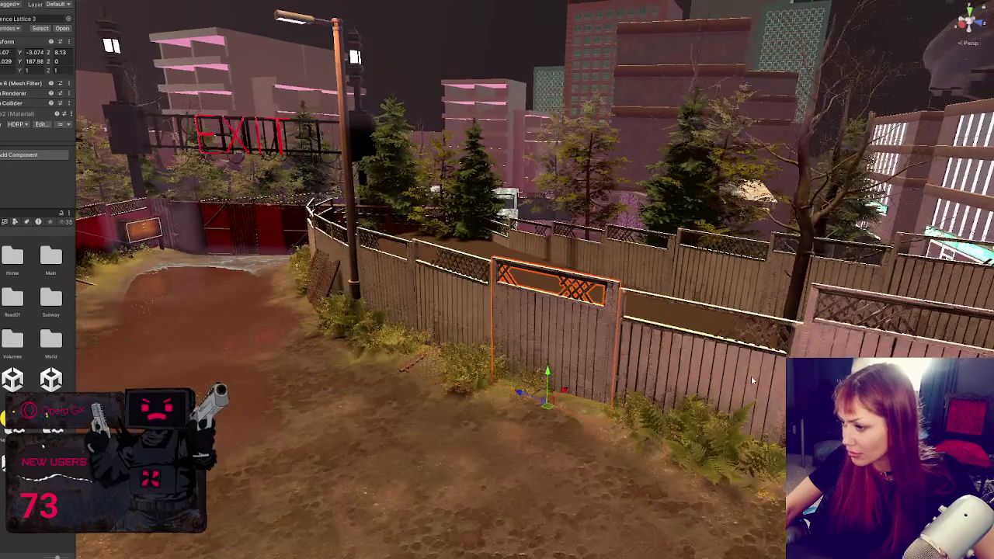
pyautogui.click(693, 419)
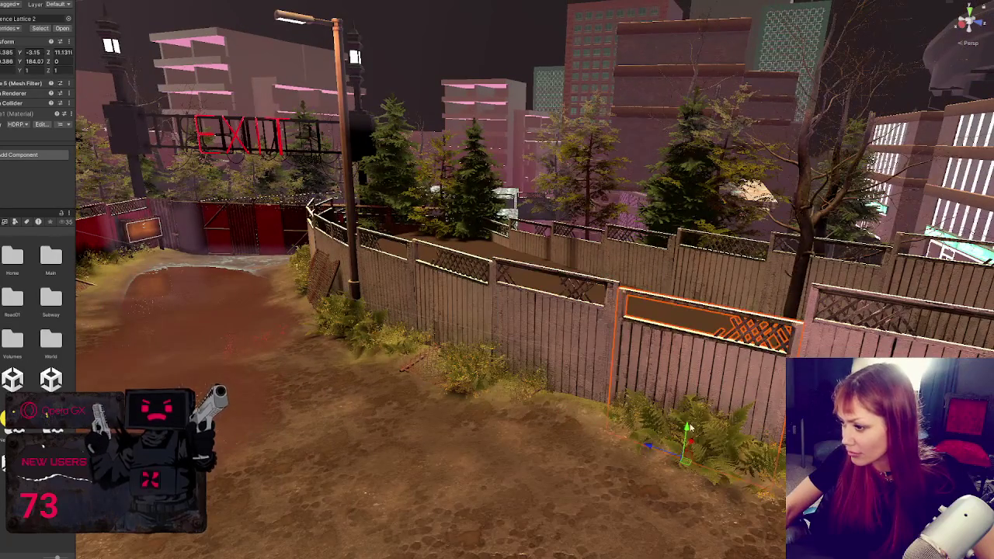
pyautogui.click(548, 363)
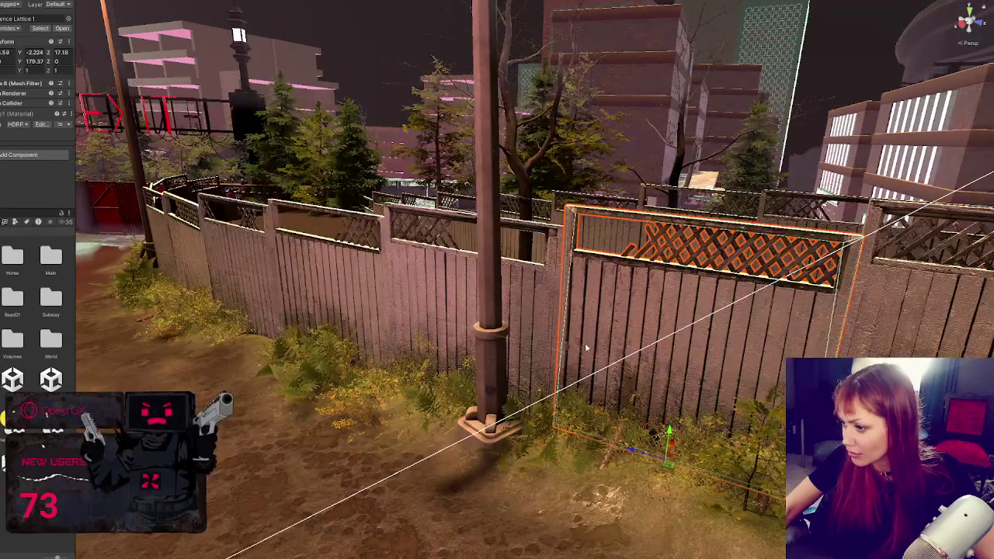
pyautogui.click(519, 371)
pyautogui.moveTo(519, 371)
pyautogui.mouseDown()
pyautogui.moveTo(443, 328)
pyautogui.moveTo(574, 350)
pyautogui.moveTo(706, 295)
pyautogui.moveTo(760, 300)
pyautogui.moveTo(569, 421)
pyautogui.mouseUp()
pyautogui.click(488, 448)
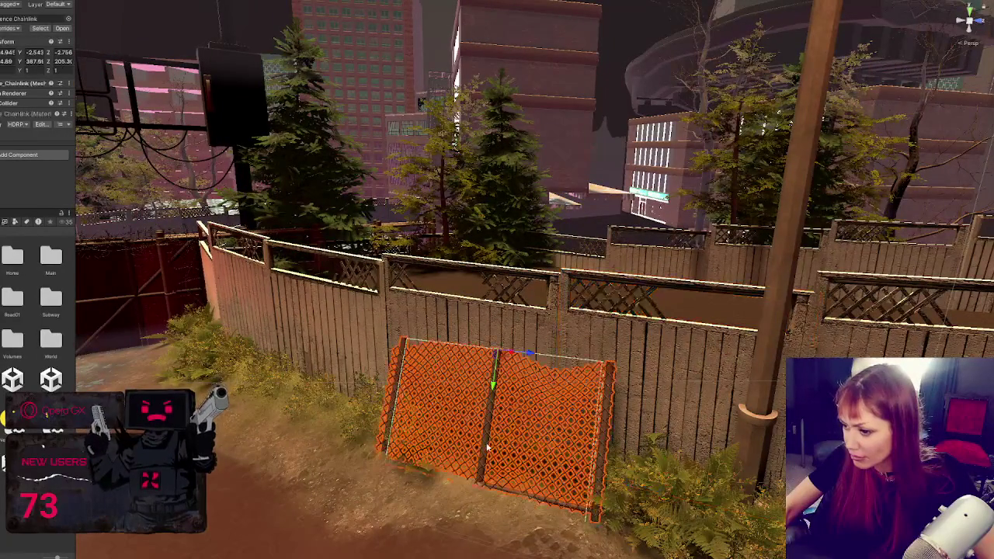
pyautogui.moveTo(494, 388)
pyautogui.mouseDown()
pyautogui.moveTo(479, 381)
pyautogui.moveTo(499, 402)
pyautogui.mouseUp()
pyautogui.press('w')
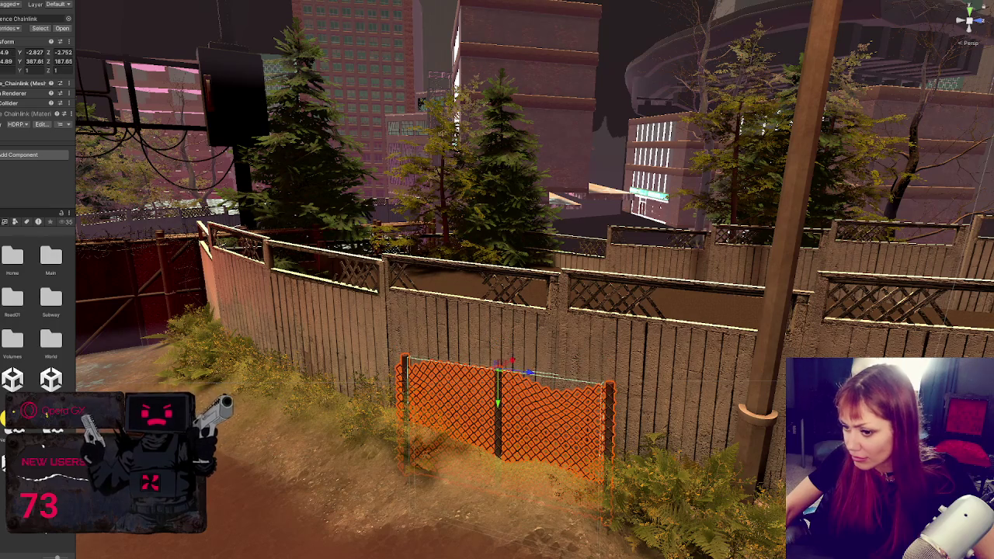
pyautogui.click(584, 320)
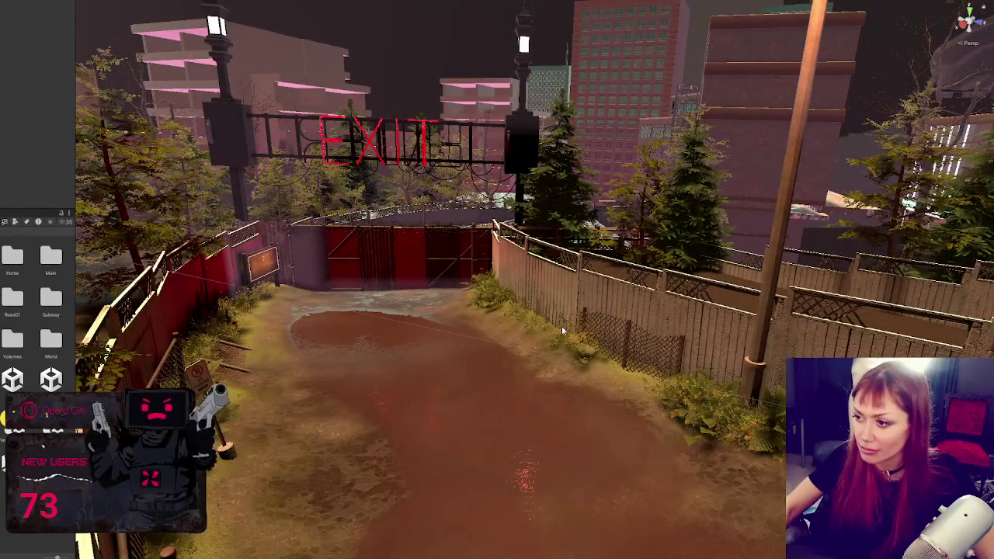
pyautogui.moveTo(628, 323); pyautogui.dragTo(522, 258)
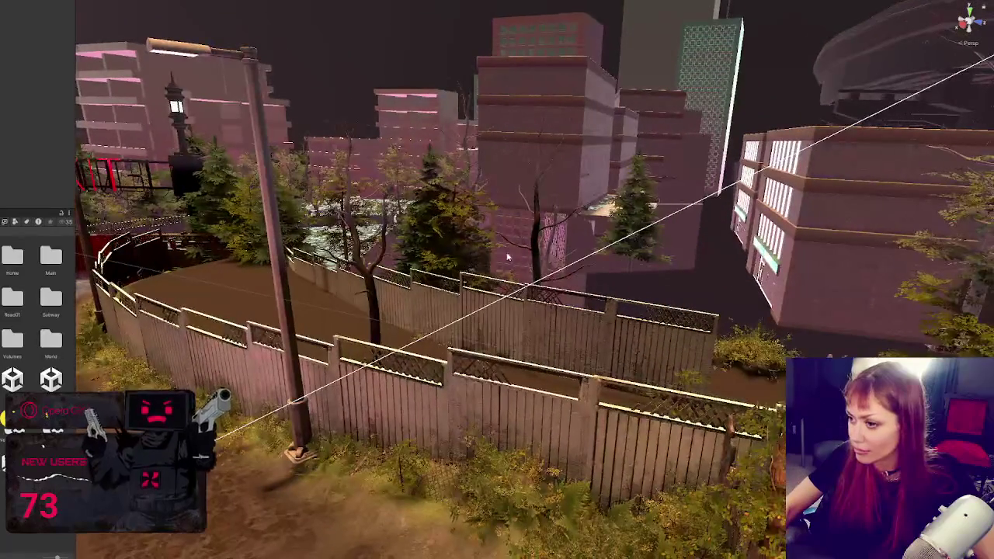
# - Move the pine out of the pen, placing and turning it against the pen's fence
pyautogui.click(631, 257)
pyautogui.press('f')
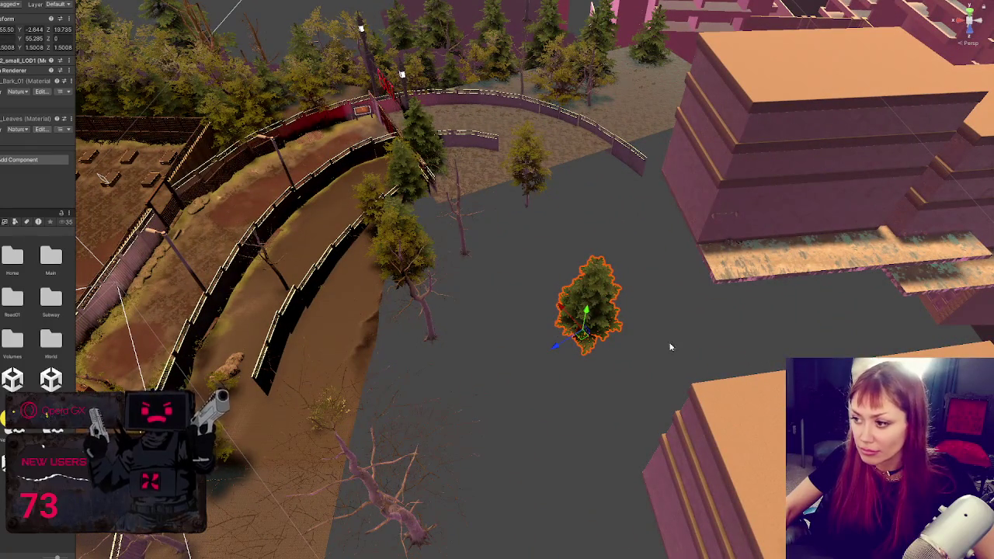
pyautogui.moveTo(553, 349); pyautogui.dragTo(466, 311)
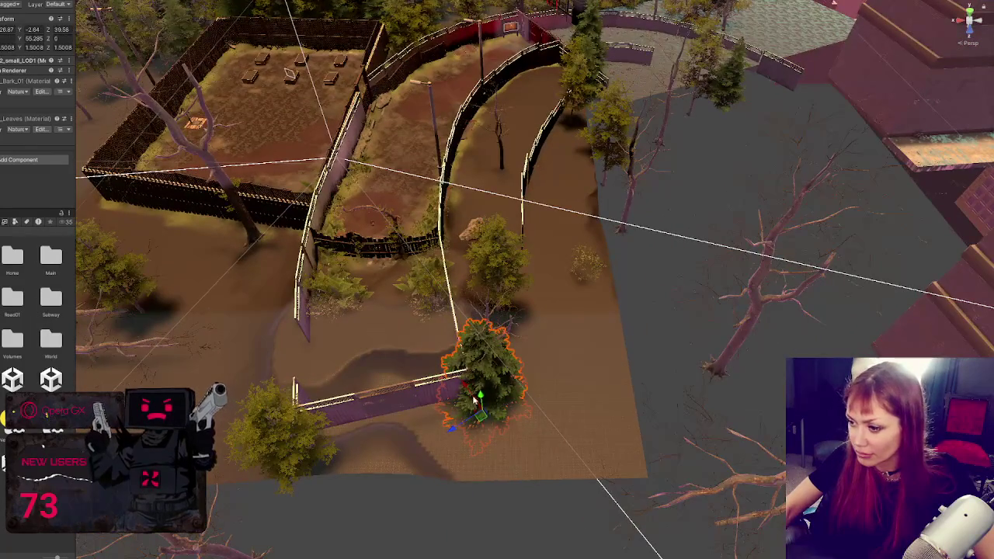
pyautogui.click(409, 268)
pyautogui.moveTo(409, 268); pyautogui.dragTo(429, 272)
pyautogui.moveTo(379, 325); pyautogui.dragTo(422, 316)
pyautogui.moveTo(432, 269); pyautogui.dragTo(436, 283)
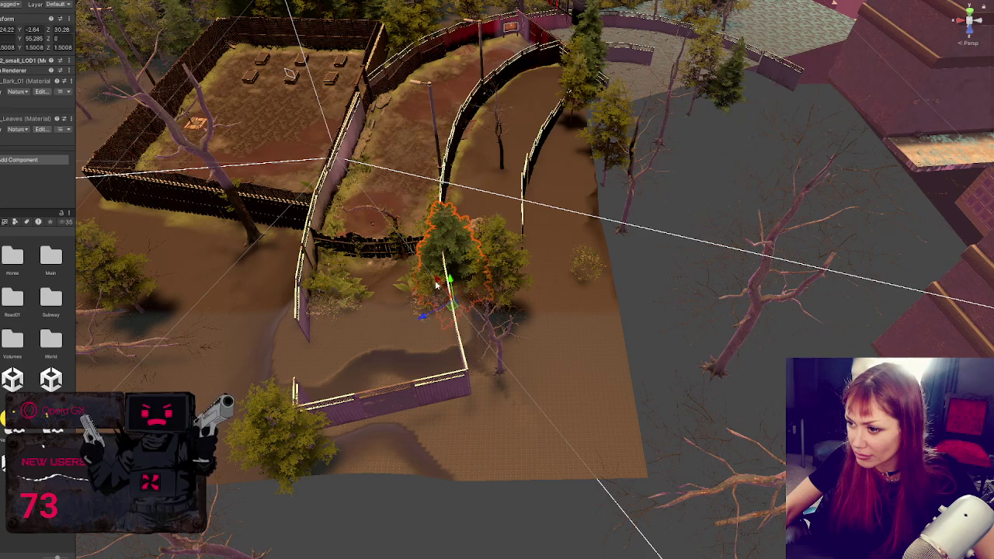
pyautogui.moveTo(425, 320)
pyautogui.mouseDown()
pyautogui.moveTo(435, 311)
pyautogui.moveTo(229, 334)
pyautogui.mouseUp()
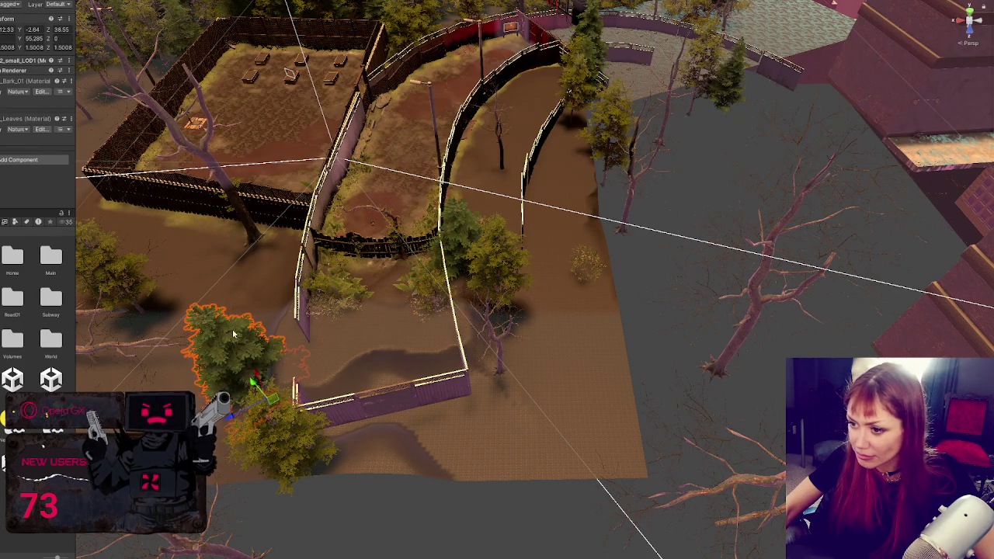
pyautogui.moveTo(254, 378); pyautogui.dragTo(296, 244)
pyautogui.moveTo(187, 304)
pyautogui.mouseDown()
pyautogui.moveTo(274, 264)
pyautogui.moveTo(285, 247)
pyautogui.moveTo(289, 257)
pyautogui.mouseUp()
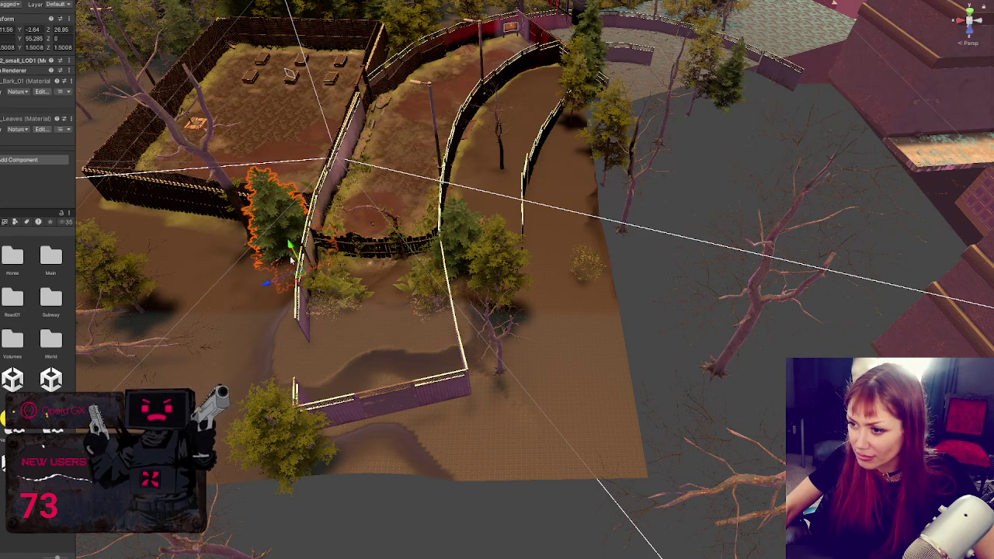
pyautogui.moveTo(304, 290)
pyautogui.mouseDown()
pyautogui.moveTo(250, 305)
pyautogui.moveTo(246, 280)
pyautogui.moveTo(229, 335)
pyautogui.mouseUp()
pyautogui.press('w')
pyautogui.moveTo(282, 305)
pyautogui.mouseDown()
pyautogui.moveTo(309, 304)
pyautogui.moveTo(295, 307)
pyautogui.moveTo(313, 294)
pyautogui.mouseUp()
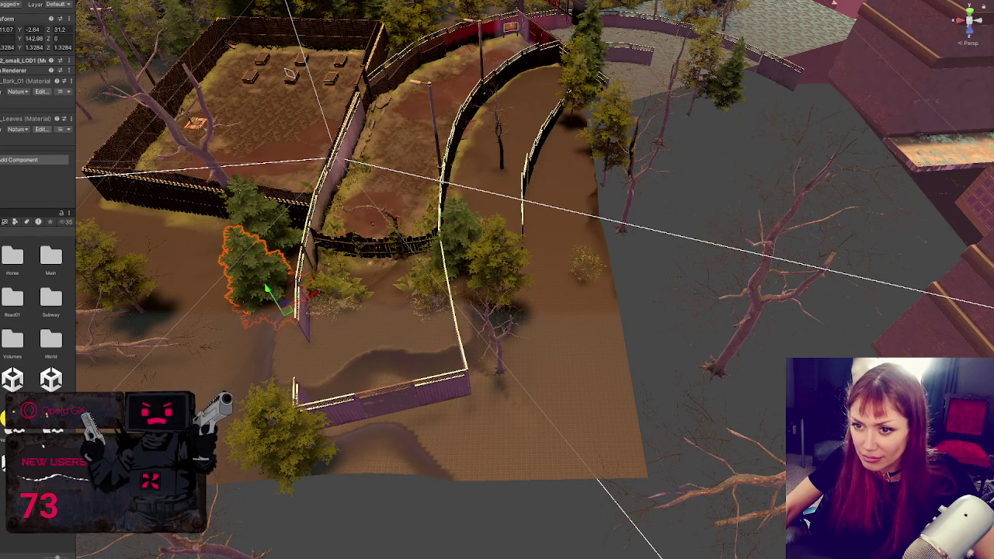
# - Delete the two pine trees near the pen
pyautogui.press('Delete')
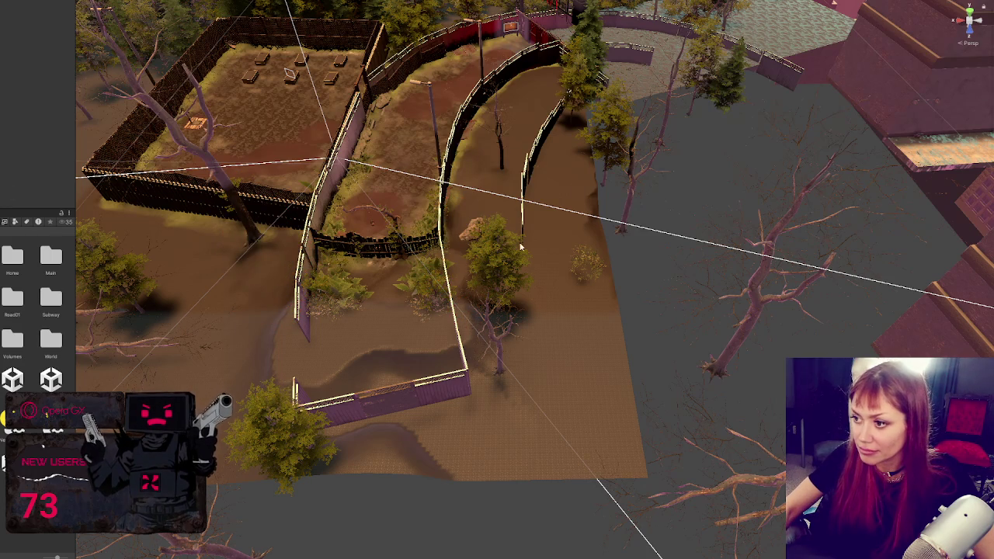
pyautogui.click(708, 96)
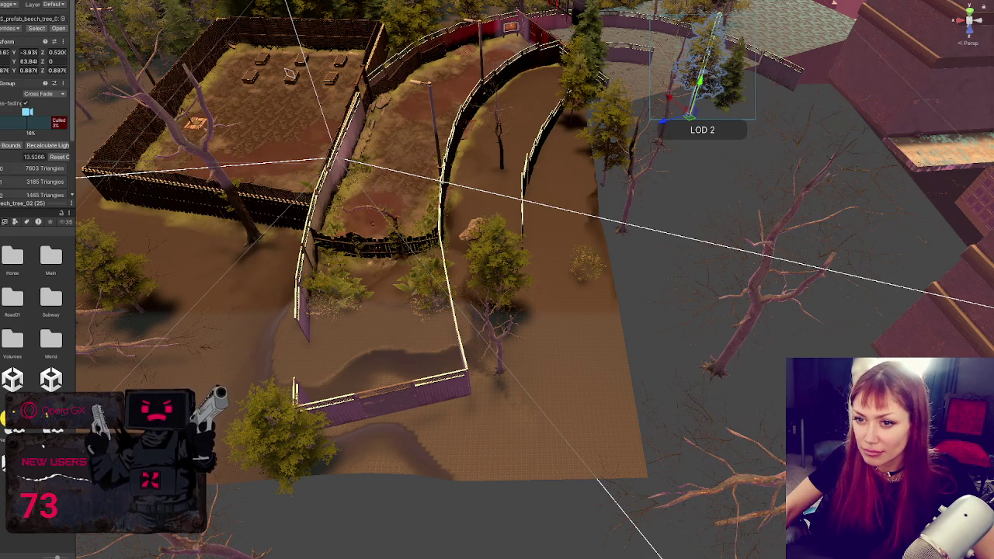
pyautogui.hotkey('ctrl', 'z')
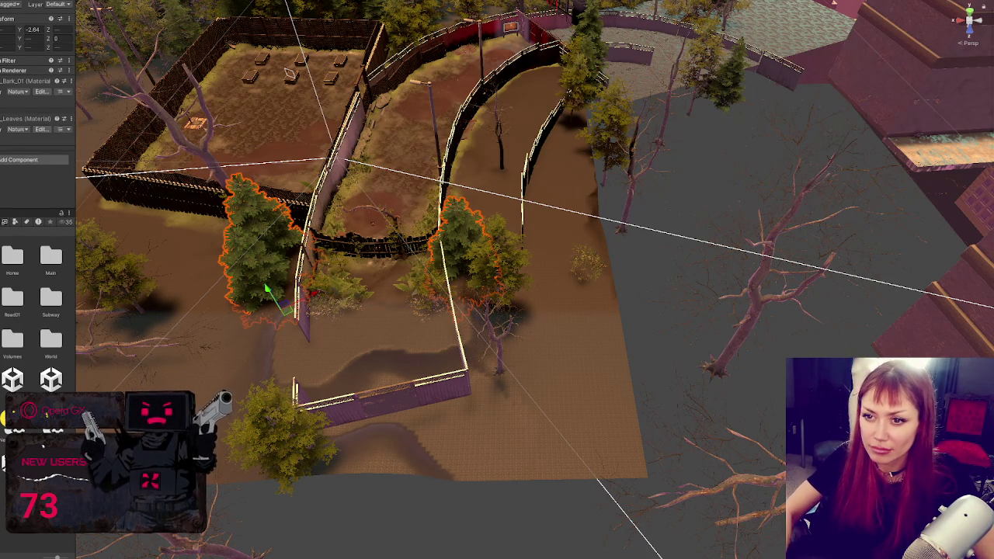
pyautogui.press('Delete')
pyautogui.hotkey('ctrl', 'z')
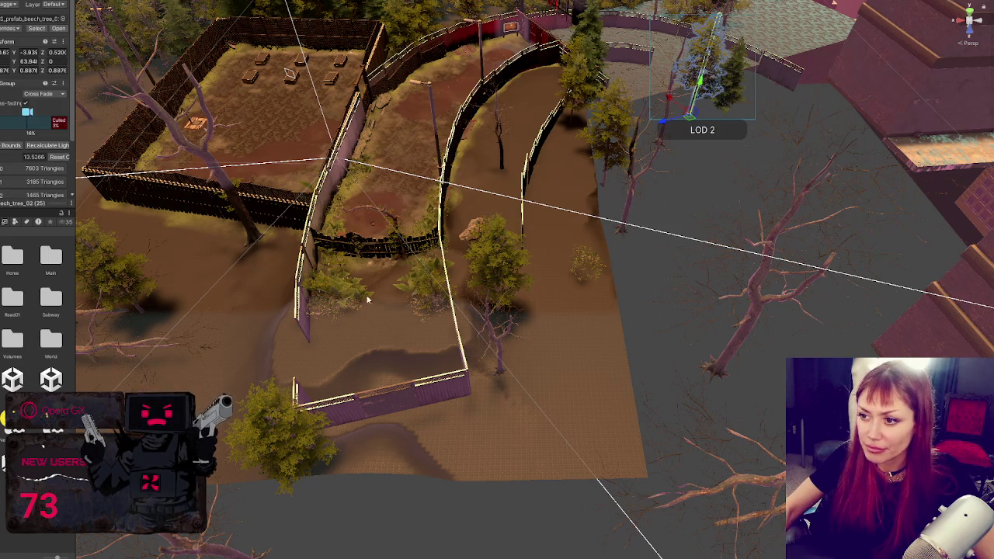
# - Move the tree behind the pen down beside the path, then duplicate and rotate a copy below it
pyautogui.moveTo(579, 107); pyautogui.dragTo(416, 122)
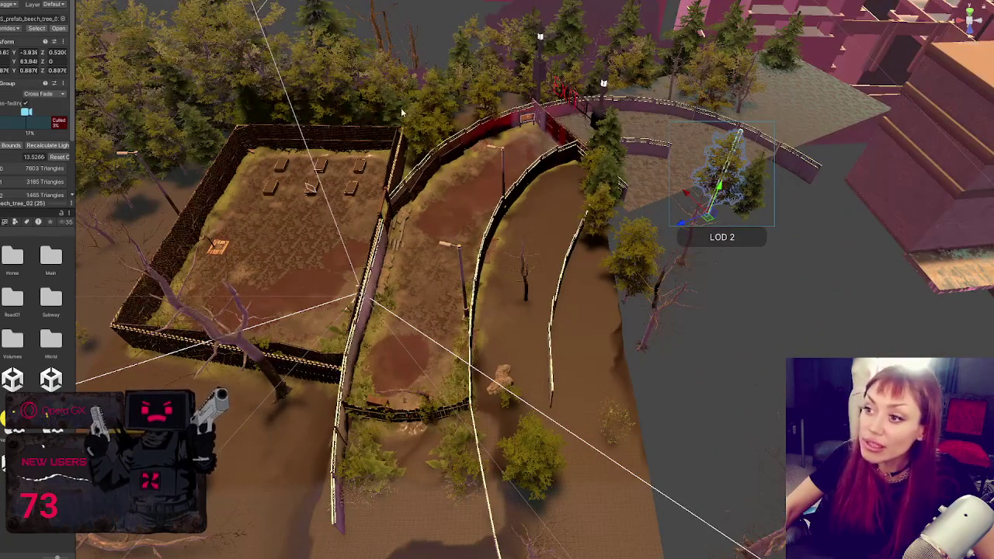
pyautogui.click(400, 113)
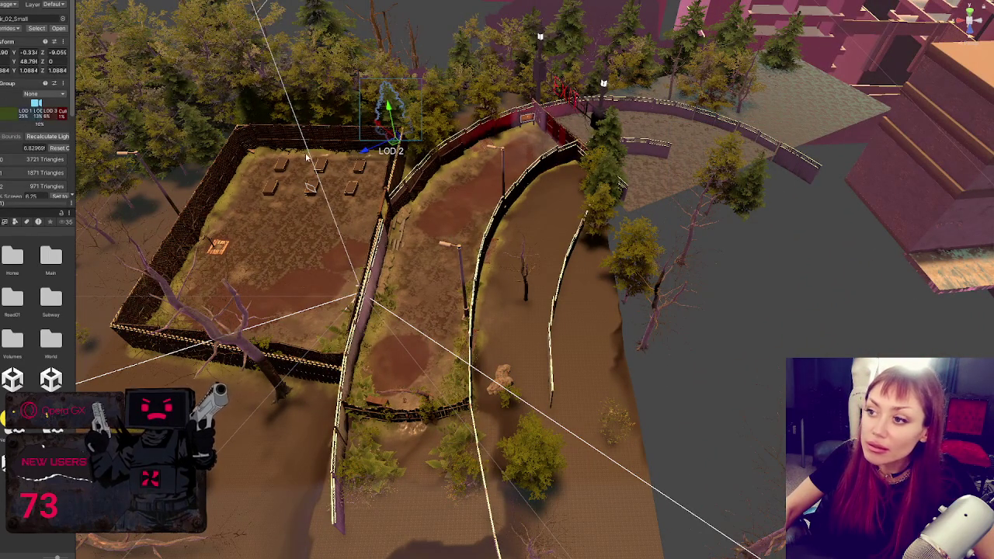
pyautogui.moveTo(368, 155)
pyautogui.mouseDown()
pyautogui.moveTo(149, 237)
pyautogui.moveTo(183, 229)
pyautogui.moveTo(281, 406)
pyautogui.moveTo(325, 423)
pyautogui.moveTo(334, 412)
pyautogui.moveTo(278, 441)
pyautogui.mouseUp()
pyautogui.hotkey('ctrl', 'd')
pyautogui.moveTo(295, 398); pyautogui.dragTo(314, 458)
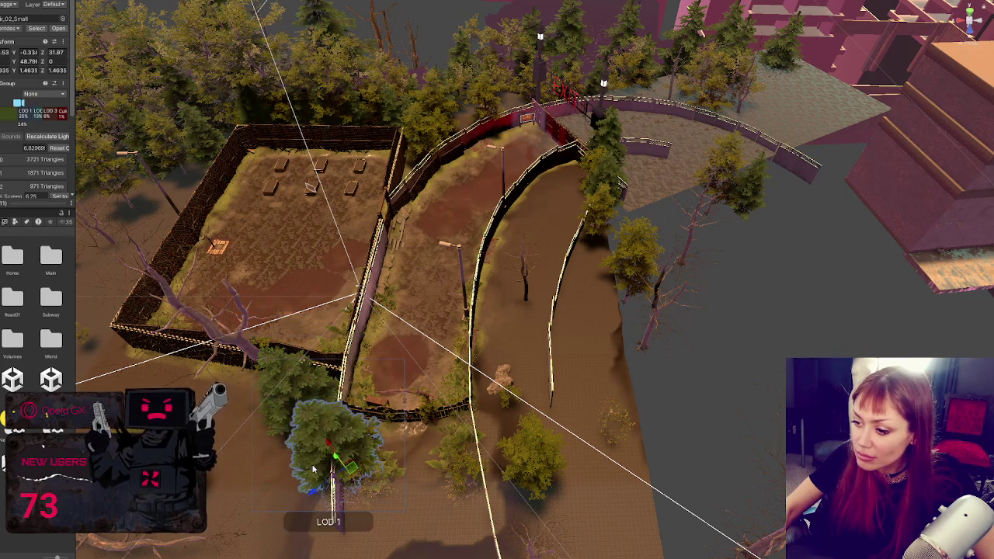
pyautogui.moveTo(314, 497); pyautogui.dragTo(272, 497)
pyautogui.press('e')
pyautogui.moveTo(326, 466)
pyautogui.mouseDown()
pyautogui.moveTo(332, 485)
pyautogui.moveTo(335, 443)
pyautogui.mouseUp()
pyautogui.press('w')
pyautogui.moveTo(280, 459)
pyautogui.mouseDown()
pyautogui.moveTo(357, 487)
pyautogui.moveTo(392, 450)
pyautogui.moveTo(327, 451)
pyautogui.moveTo(349, 481)
pyautogui.moveTo(481, 438)
pyautogui.moveTo(488, 445)
pyautogui.mouseUp()
# - Move the tree copy further down and settle it at the path's edge
pyautogui.press('e')
pyautogui.press('w')
pyautogui.moveTo(450, 410)
pyautogui.mouseDown()
pyautogui.moveTo(455, 451)
pyautogui.moveTo(424, 459)
pyautogui.moveTo(482, 474)
pyautogui.moveTo(451, 536)
pyautogui.moveTo(425, 536)
pyautogui.moveTo(412, 552)
pyautogui.moveTo(448, 534)
pyautogui.moveTo(492, 487)
pyautogui.moveTo(453, 496)
pyautogui.mouseUp()
pyautogui.scroll(1, 458, 472)
pyautogui.press('e')
pyautogui.press('w')
pyautogui.moveTo(425, 466)
pyautogui.mouseDown()
pyautogui.moveTo(465, 493)
pyautogui.moveTo(365, 544)
pyautogui.moveTo(471, 461)
pyautogui.mouseUp()
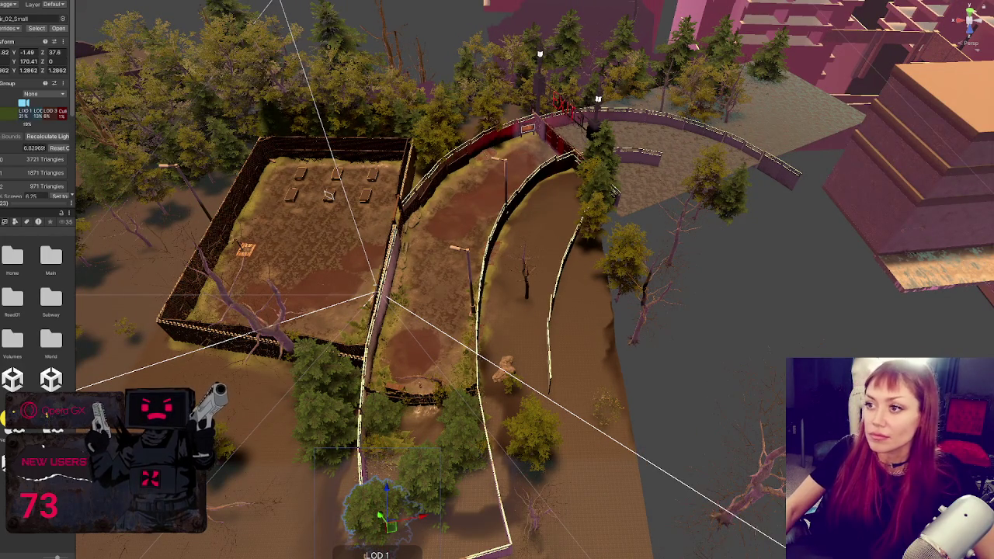
pyautogui.click(419, 33)
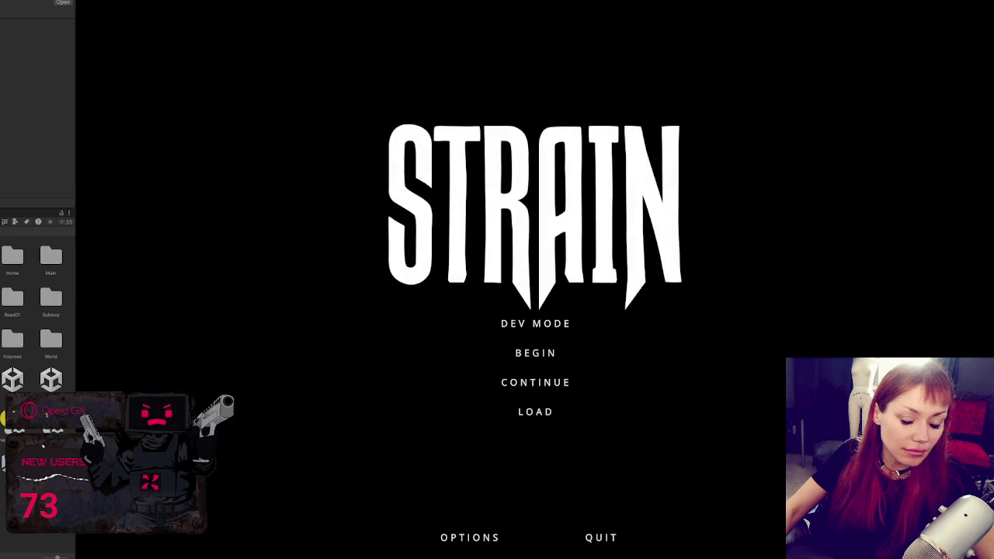
pyautogui.click(548, 324)
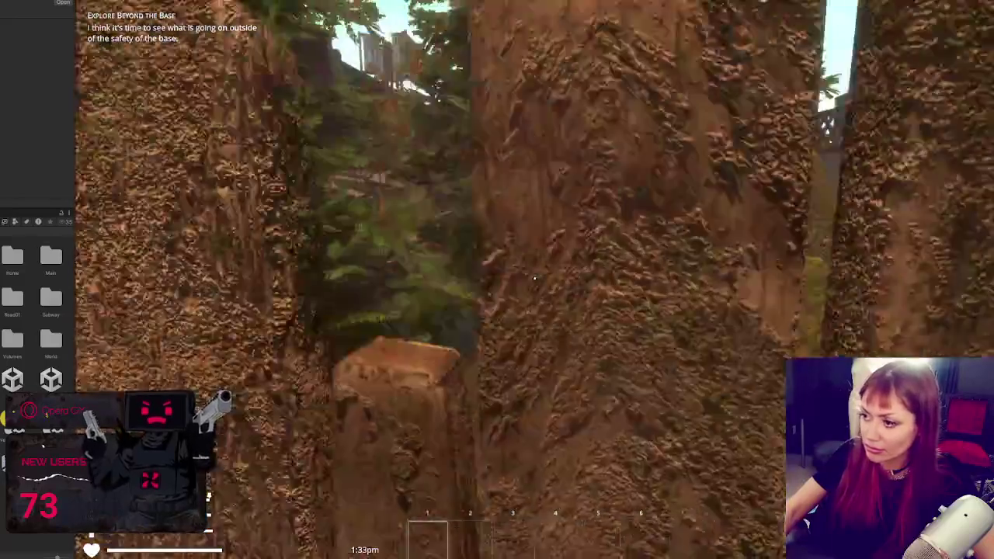
pyautogui.moveTo(534, 278)
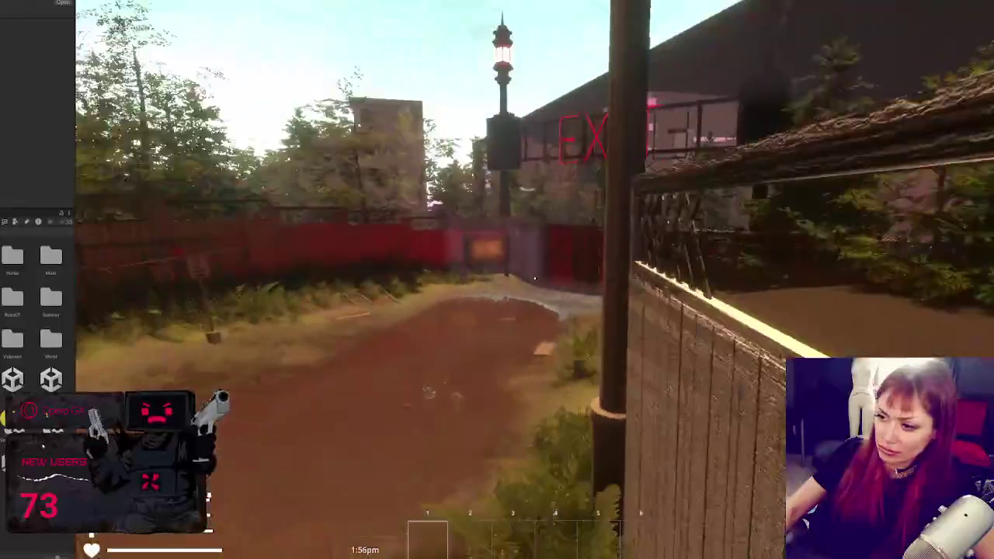
pyautogui.press('w')
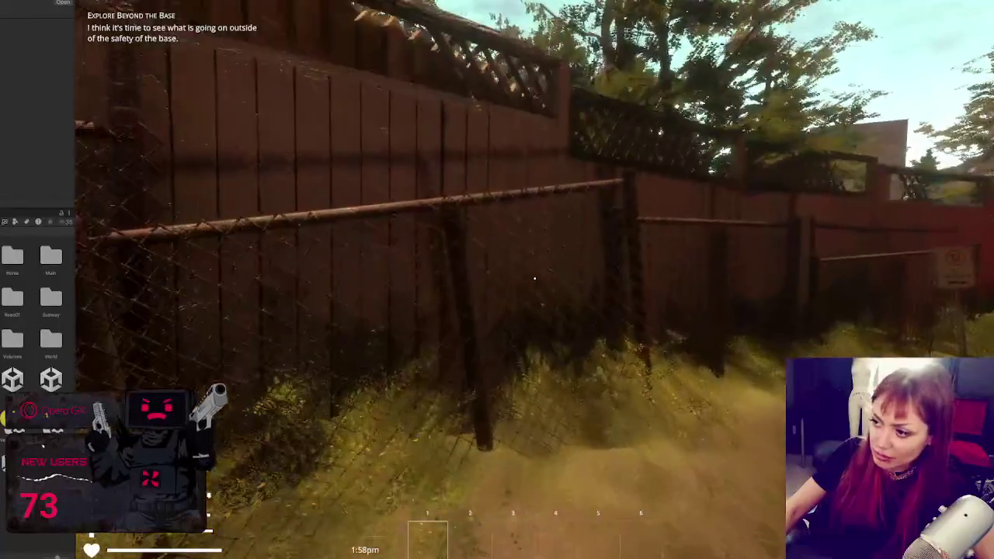
pyautogui.press('w')
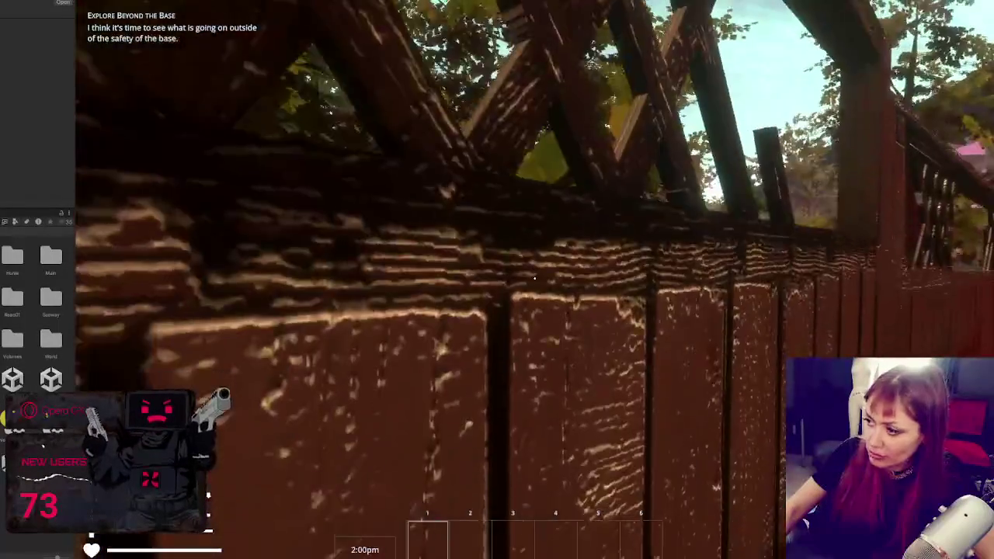
pyautogui.press('w')
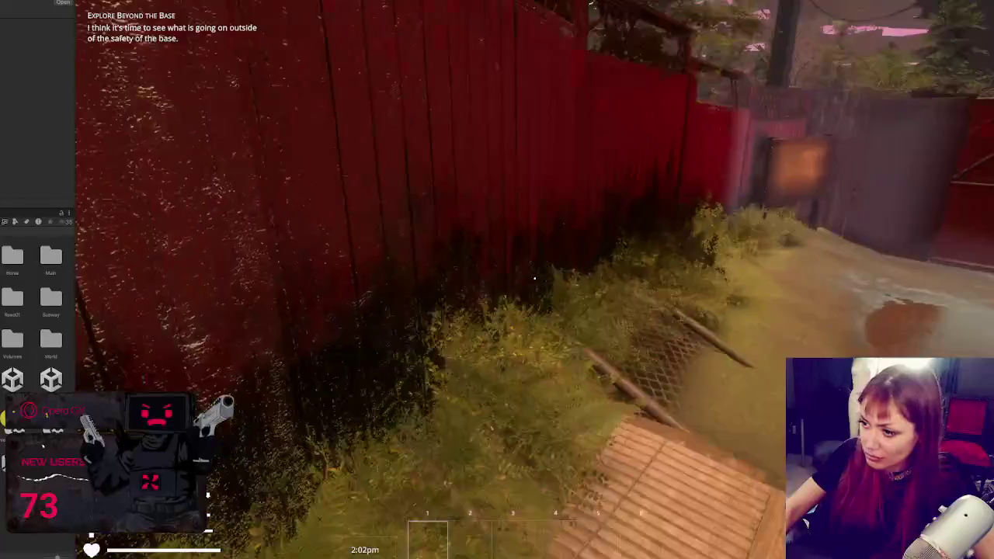
pyautogui.press('w')
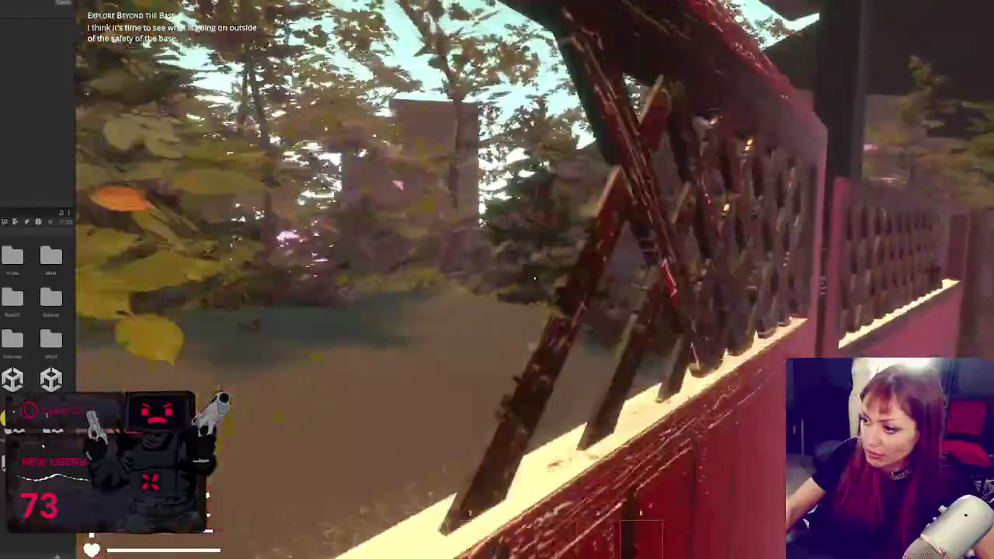
pyautogui.press('w')
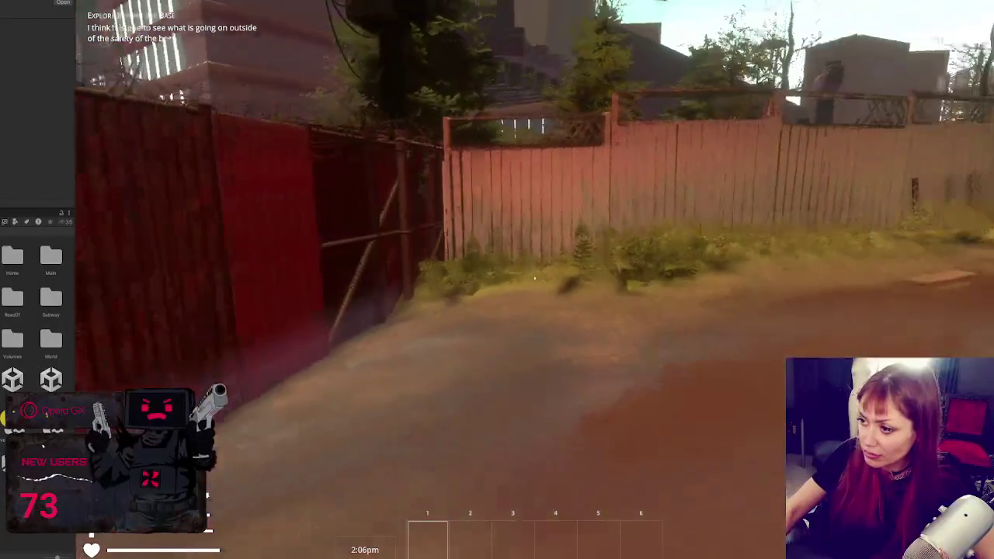
pyautogui.press('w')
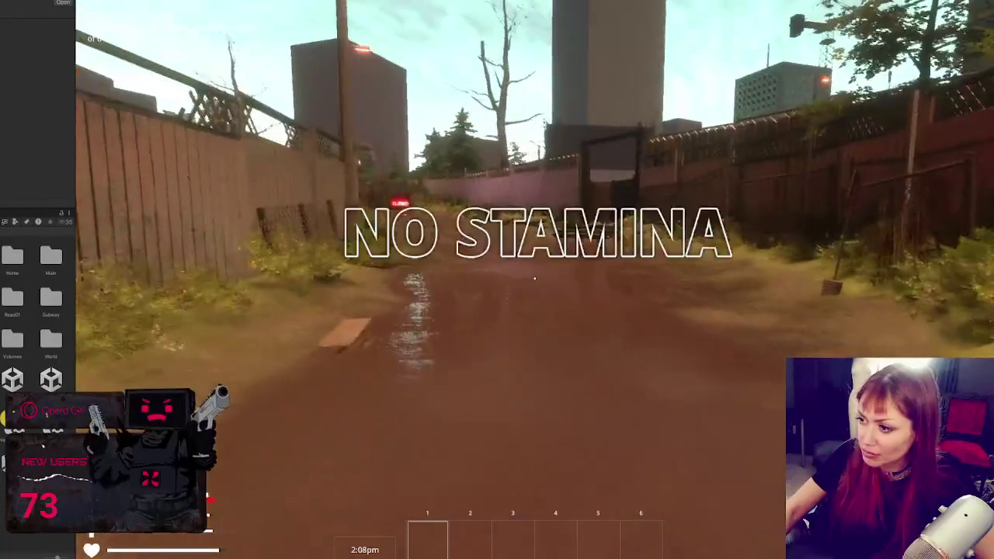
pyautogui.press('Escape')
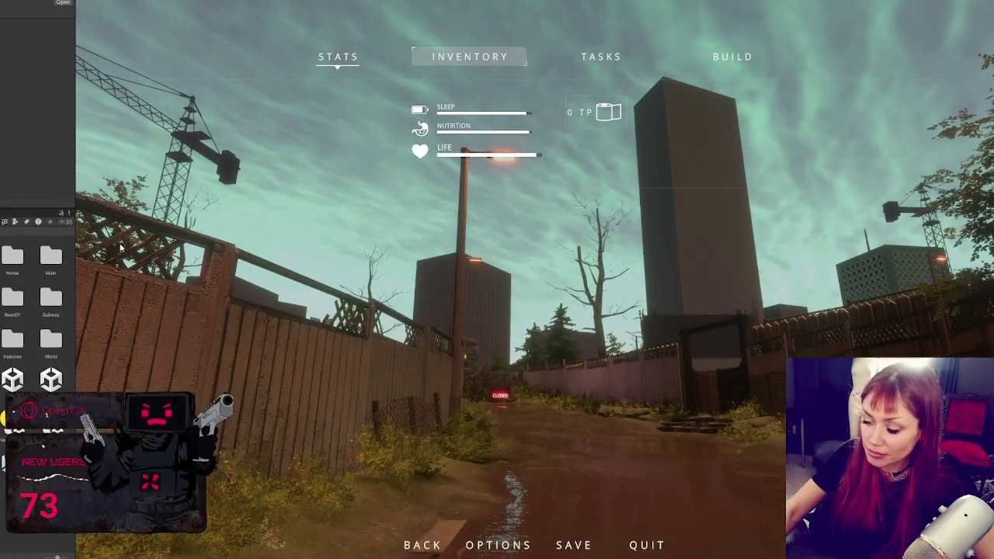
pyautogui.hotkey('ctrl', 'p')
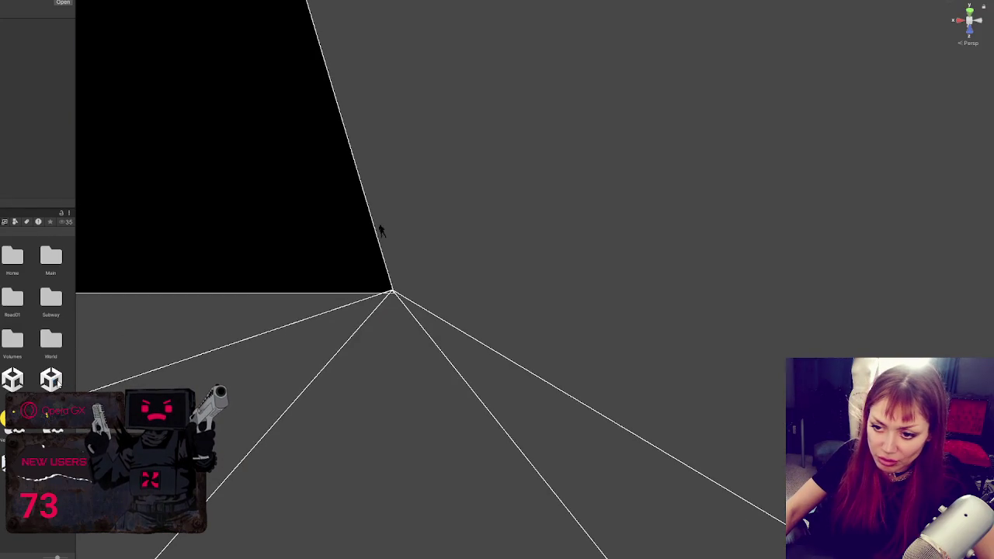
# - Frame a tree beside the yard fence and turn the smaller tree next to it
pyautogui.rightClick(54, 109)
pyautogui.click(125, 185)
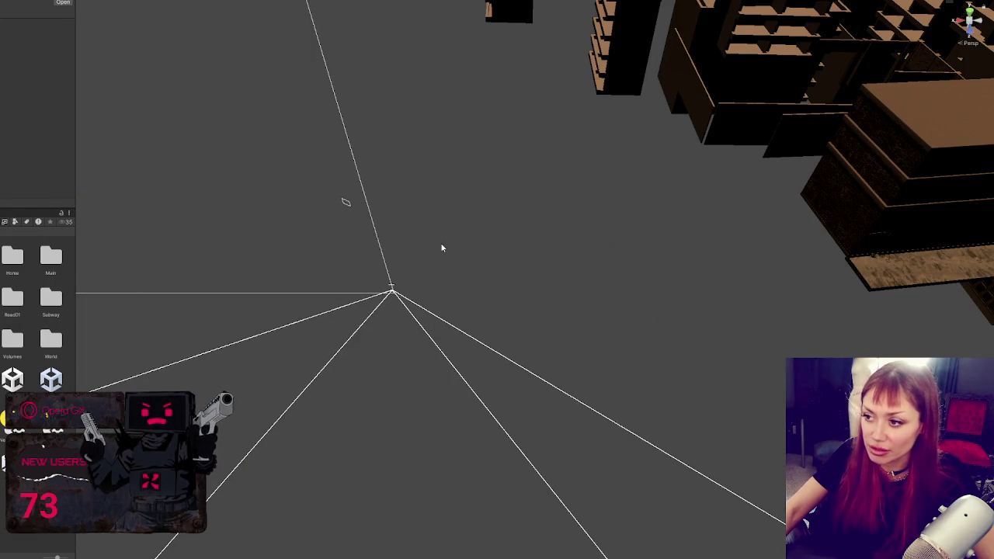
pyautogui.scroll(5, 441, 248)
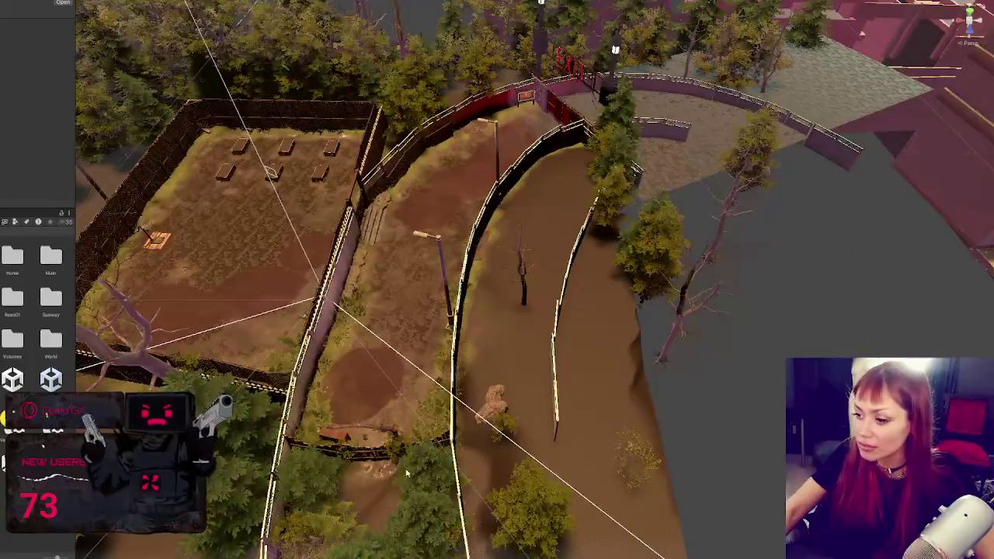
pyautogui.click(251, 426)
pyautogui.press('f')
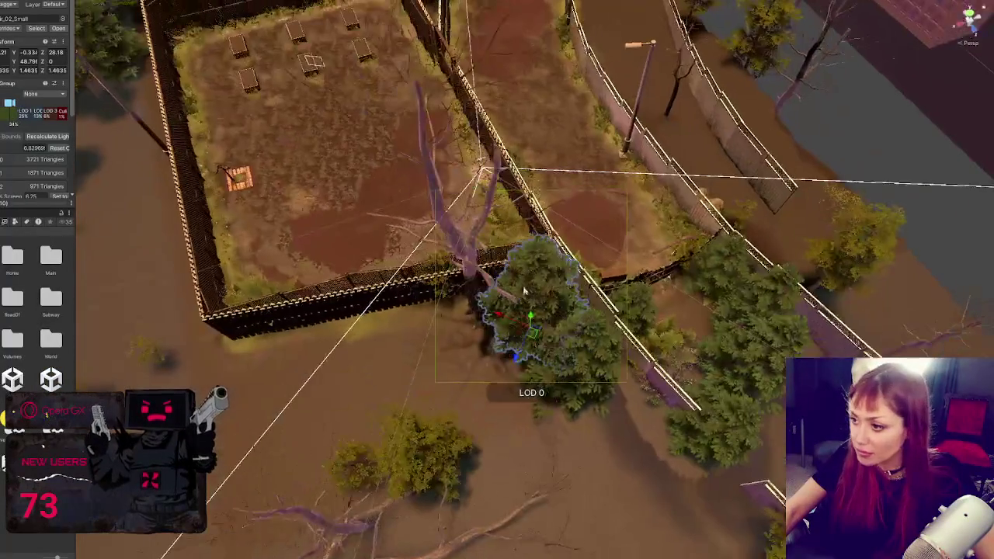
pyautogui.click(482, 315)
pyautogui.press('e')
pyautogui.moveTo(477, 341); pyautogui.dragTo(466, 348)
# - Move the smaller tree further along the fence and scale it up
pyautogui.press('w')
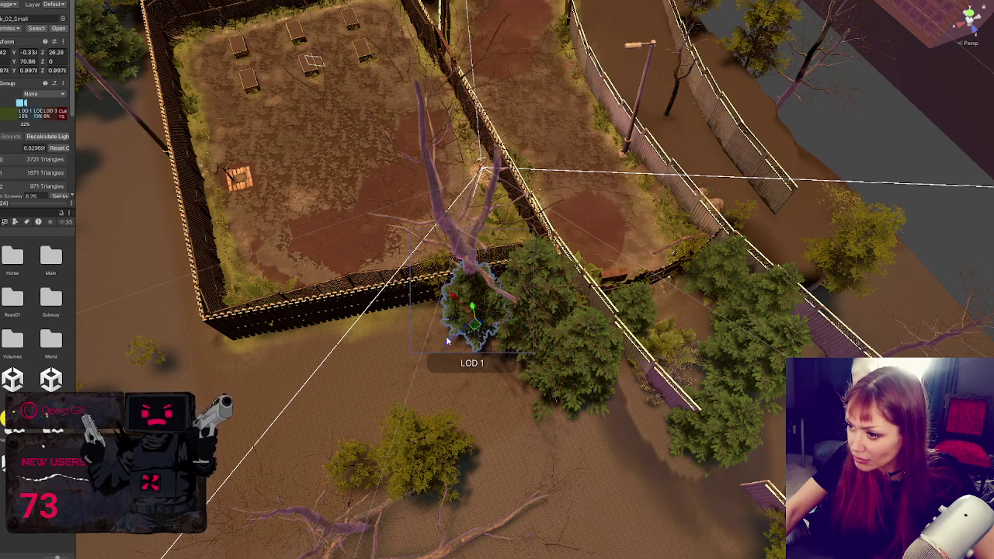
pyautogui.moveTo(450, 311)
pyautogui.mouseDown()
pyautogui.moveTo(501, 349)
pyautogui.moveTo(498, 400)
pyautogui.moveTo(531, 421)
pyautogui.moveTo(497, 380)
pyautogui.mouseUp()
pyautogui.press('r')
pyautogui.moveTo(528, 318)
pyautogui.mouseDown()
pyautogui.moveTo(687, 186)
pyautogui.moveTo(578, 171)
pyautogui.mouseUp()
pyautogui.click(608, 321)
pyautogui.click(523, 332)
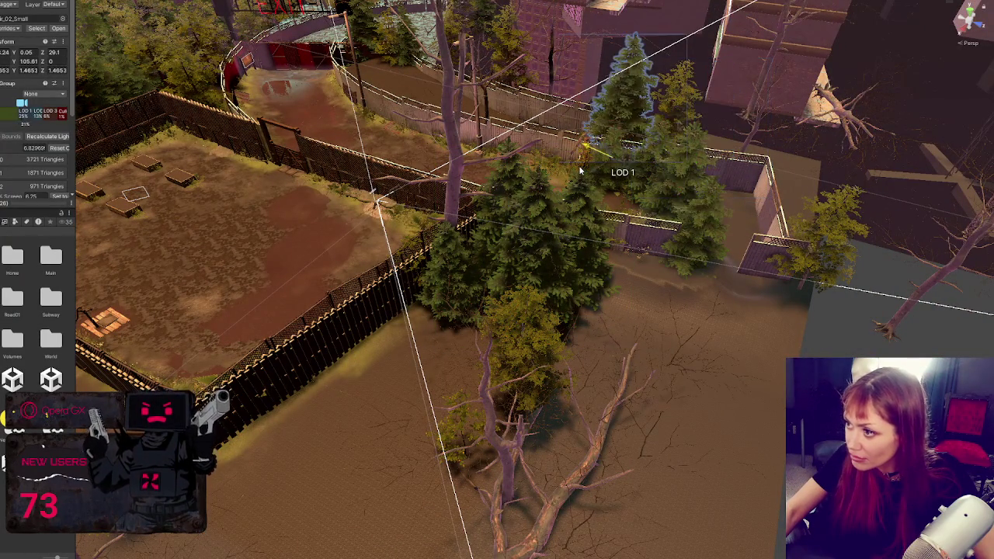
pyautogui.press('f')
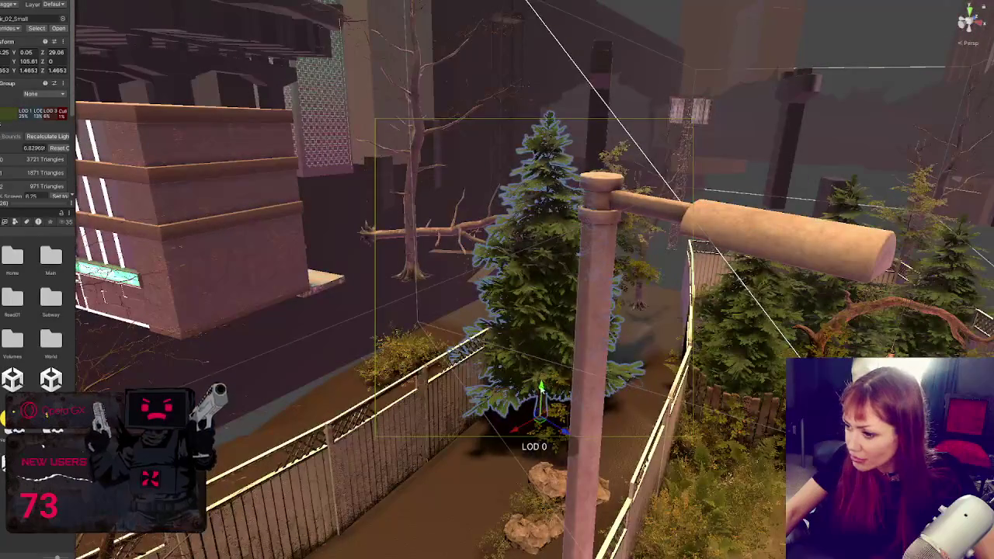
# - Move a tree off the path to behind the right fence, randomising its rotation and size
pyautogui.moveTo(542, 404)
pyautogui.mouseDown()
pyautogui.moveTo(542, 443)
pyautogui.moveTo(601, 496)
pyautogui.moveTo(595, 491)
pyautogui.moveTo(666, 462)
pyautogui.moveTo(630, 470)
pyautogui.mouseUp()
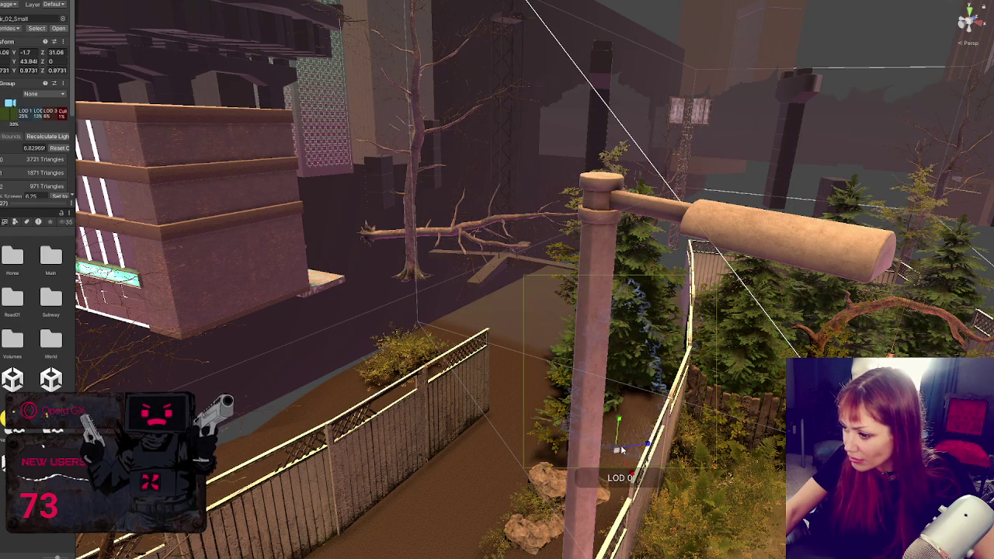
pyautogui.moveTo(615, 450)
pyautogui.mouseDown()
pyautogui.moveTo(683, 455)
pyautogui.moveTo(693, 420)
pyautogui.moveTo(672, 368)
pyautogui.mouseUp()
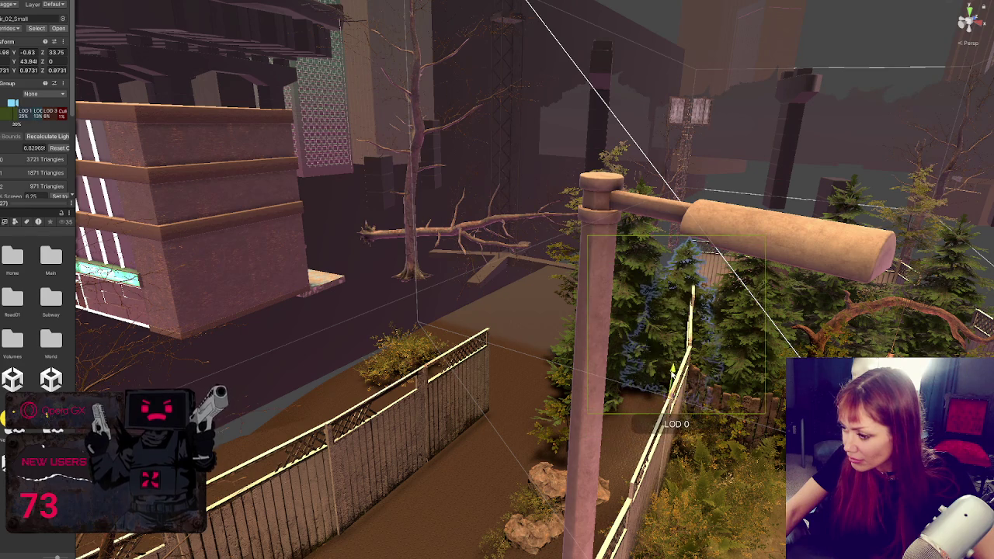
pyautogui.moveTo(684, 419)
pyautogui.mouseDown()
pyautogui.moveTo(777, 452)
pyautogui.moveTo(594, 501)
pyautogui.moveTo(574, 489)
pyautogui.moveTo(562, 430)
pyautogui.moveTo(586, 356)
pyautogui.mouseUp()
pyautogui.click(575, 485)
pyautogui.click(553, 470)
pyautogui.moveTo(594, 454)
pyautogui.mouseDown()
pyautogui.moveTo(463, 509)
pyautogui.moveTo(461, 493)
pyautogui.moveTo(511, 456)
pyautogui.mouseUp()
# - Slide the tree further left along the fence and reselect it
pyautogui.press('e')
pyautogui.scroll(-3, 511, 456)
pyautogui.press('w')
pyautogui.moveTo(531, 410)
pyautogui.mouseDown()
pyautogui.moveTo(404, 427)
pyautogui.moveTo(372, 452)
pyautogui.moveTo(218, 455)
pyautogui.moveTo(211, 466)
pyautogui.moveTo(431, 446)
pyautogui.moveTo(458, 419)
pyautogui.moveTo(455, 441)
pyautogui.moveTo(479, 418)
pyautogui.moveTo(458, 398)
pyautogui.moveTo(373, 440)
pyautogui.moveTo(367, 437)
pyautogui.moveTo(404, 404)
pyautogui.moveTo(355, 383)
pyautogui.mouseUp()
pyautogui.press('e')
pyautogui.press('w')
pyautogui.press('e')
pyautogui.press('w')
pyautogui.click(437, 396)
pyautogui.click(438, 396)
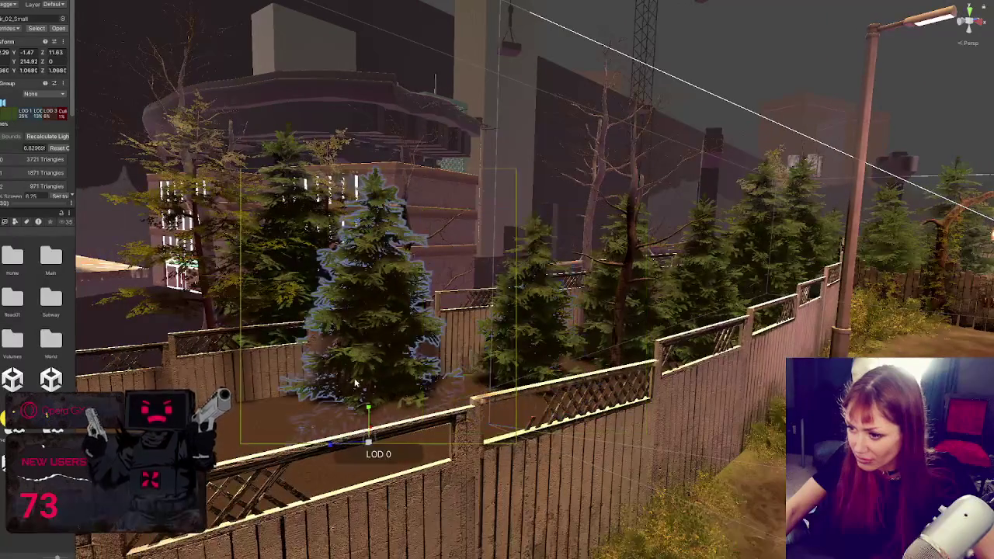
# - Pull one tree closer behind the fence and slide another tree left behind it
pyautogui.moveTo(368, 441); pyautogui.dragTo(367, 464)
pyautogui.click(369, 466)
pyautogui.click(369, 466)
pyautogui.press('f')
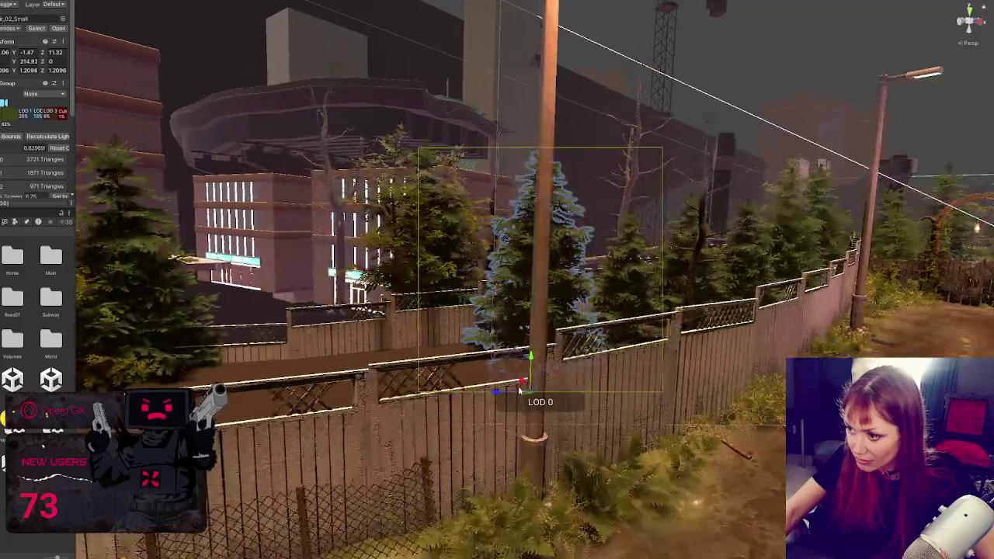
pyautogui.moveTo(511, 394)
pyautogui.mouseDown()
pyautogui.moveTo(383, 399)
pyautogui.moveTo(466, 404)
pyautogui.moveTo(400, 419)
pyautogui.moveTo(403, 427)
pyautogui.moveTo(225, 459)
pyautogui.mouseUp()
pyautogui.press('f')
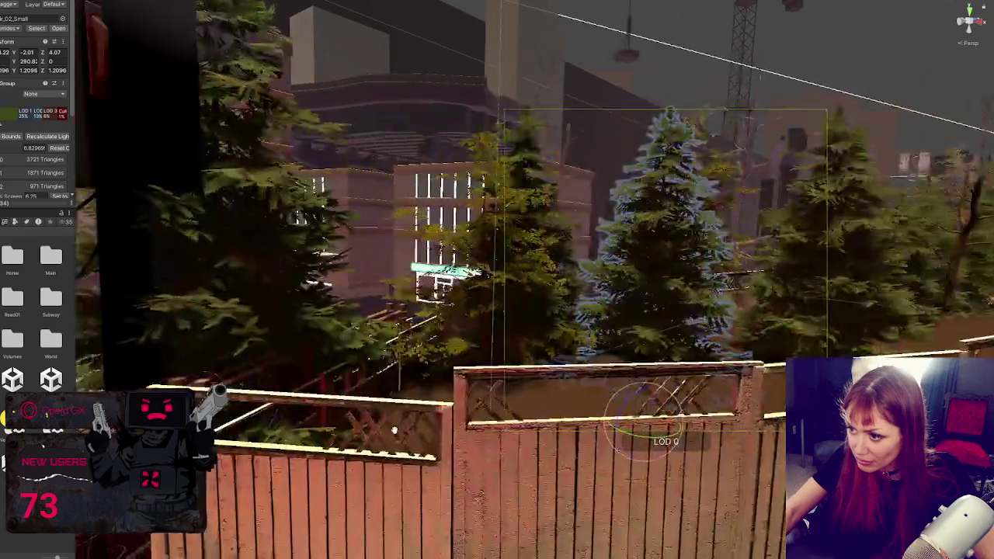
pyautogui.moveTo(461, 400)
pyautogui.mouseDown()
pyautogui.moveTo(354, 413)
pyautogui.moveTo(412, 462)
pyautogui.moveTo(423, 454)
pyautogui.moveTo(342, 473)
pyautogui.moveTo(334, 458)
pyautogui.moveTo(528, 458)
pyautogui.moveTo(478, 415)
pyautogui.moveTo(485, 446)
pyautogui.moveTo(497, 444)
pyautogui.moveTo(489, 456)
pyautogui.moveTo(303, 483)
pyautogui.mouseUp()
# - Reposition the small tree further right behind the fence and adjust its size
pyautogui.press('e')
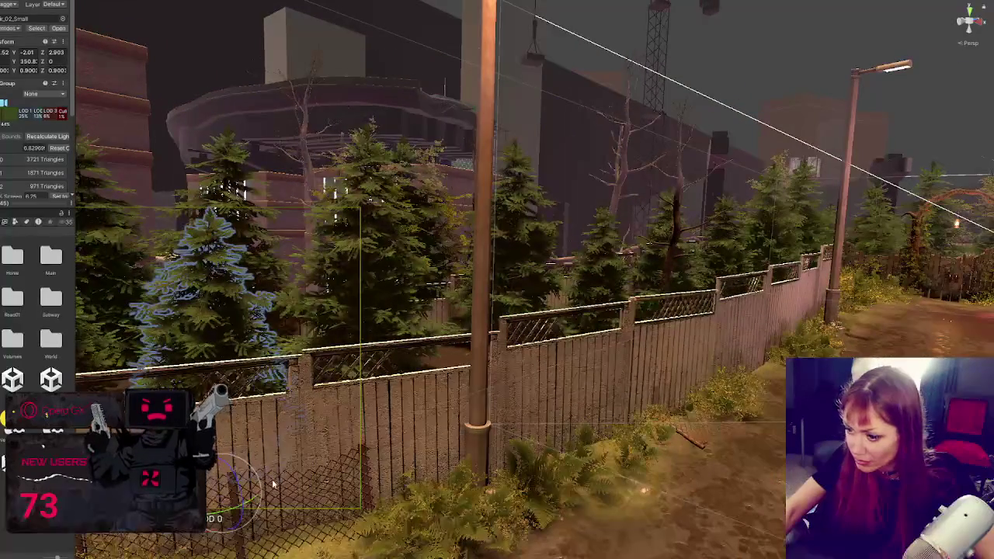
pyautogui.press('w')
pyautogui.moveTo(253, 437)
pyautogui.mouseDown()
pyautogui.moveTo(487, 453)
pyautogui.moveTo(466, 423)
pyautogui.moveTo(349, 435)
pyautogui.moveTo(342, 419)
pyautogui.moveTo(305, 426)
pyautogui.moveTo(466, 404)
pyautogui.moveTo(446, 411)
pyautogui.moveTo(474, 419)
pyautogui.moveTo(487, 438)
pyautogui.moveTo(506, 425)
pyautogui.mouseUp()
pyautogui.moveTo(429, 433)
pyautogui.mouseDown()
pyautogui.moveTo(405, 437)
pyautogui.moveTo(508, 431)
pyautogui.moveTo(543, 407)
pyautogui.moveTo(674, 385)
pyautogui.moveTo(611, 392)
pyautogui.moveTo(652, 379)
pyautogui.moveTo(695, 376)
pyautogui.moveTo(682, 396)
pyautogui.moveTo(777, 380)
pyautogui.mouseUp()
pyautogui.press('r')
pyautogui.moveTo(747, 380); pyautogui.dragTo(738, 377)
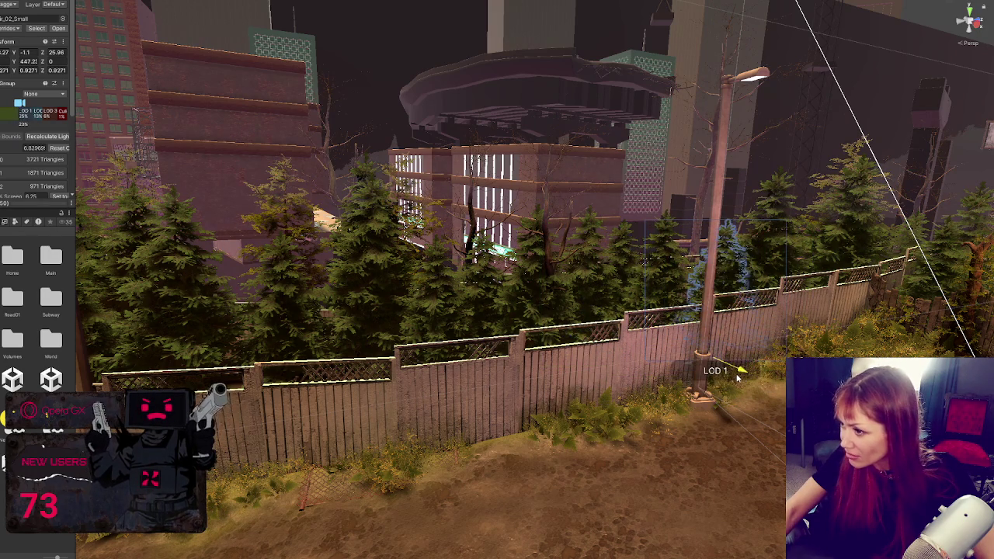
pyautogui.press('f')
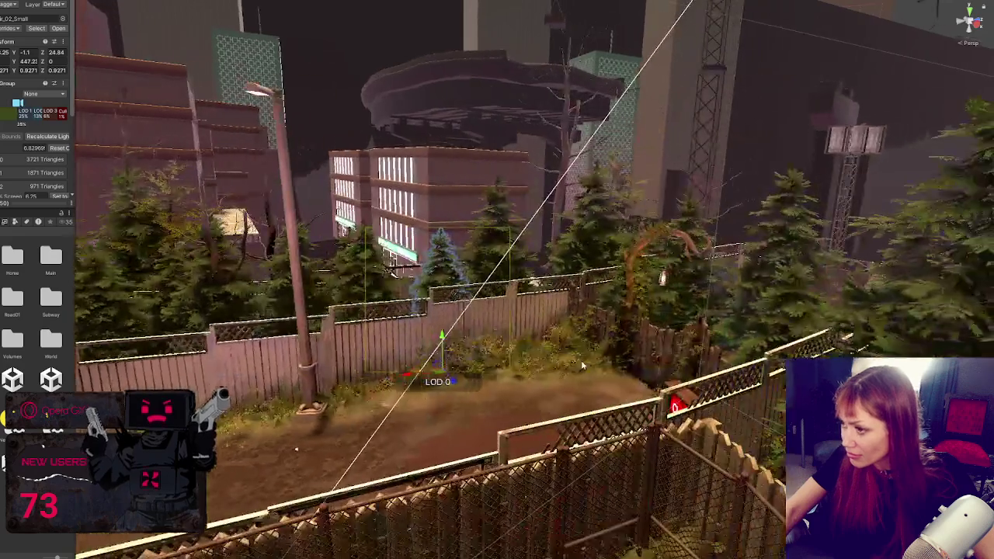
pyautogui.moveTo(654, 362); pyautogui.dragTo(607, 491)
# - Move a conifer near the red exit gate behind the fence, then clear the selection
pyautogui.click(431, 248)
pyautogui.press('f')
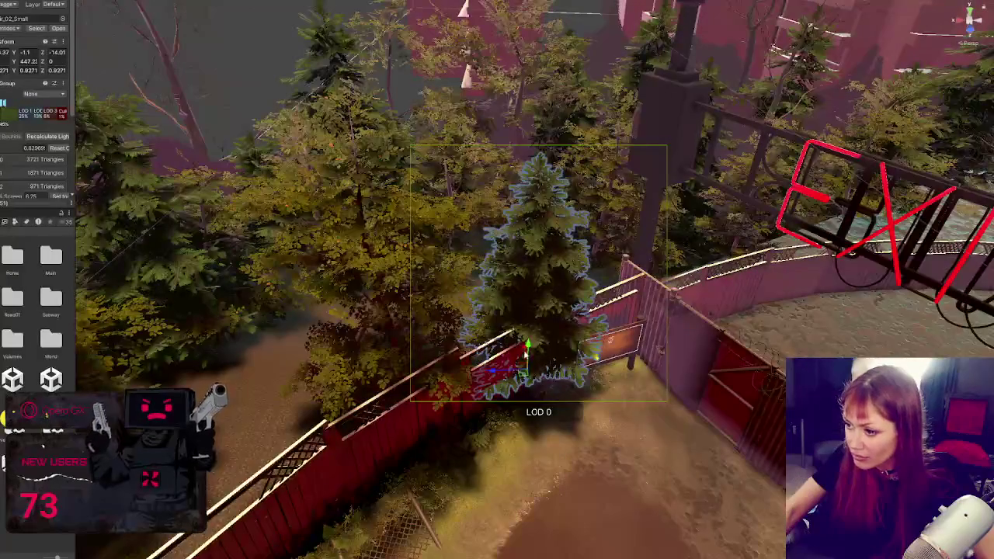
pyautogui.click(516, 310)
pyautogui.moveTo(517, 311)
pyautogui.mouseDown()
pyautogui.moveTo(660, 331)
pyautogui.moveTo(623, 335)
pyautogui.moveTo(602, 311)
pyautogui.moveTo(633, 307)
pyautogui.moveTo(602, 287)
pyautogui.moveTo(295, 454)
pyautogui.moveTo(268, 416)
pyautogui.mouseUp()
pyautogui.press('f')
pyautogui.moveTo(466, 414)
pyautogui.mouseDown()
pyautogui.moveTo(373, 329)
pyautogui.moveTo(500, 395)
pyautogui.moveTo(322, 444)
pyautogui.moveTo(329, 464)
pyautogui.moveTo(323, 457)
pyautogui.moveTo(412, 453)
pyautogui.moveTo(494, 435)
pyautogui.moveTo(341, 481)
pyautogui.moveTo(332, 504)
pyautogui.moveTo(321, 399)
pyautogui.moveTo(335, 406)
pyautogui.moveTo(291, 407)
pyautogui.moveTo(413, 435)
pyautogui.moveTo(626, 417)
pyautogui.moveTo(468, 324)
pyautogui.mouseUp()
pyautogui.hotkey('shift', 'd')
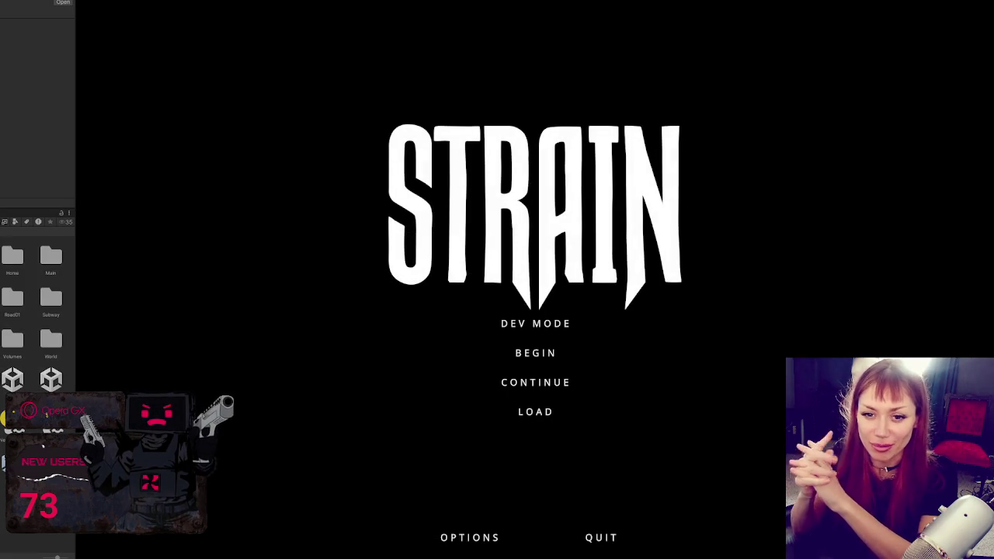
# - In DEV MODE, walk through the wooden gate and along the lattice fence, then exit Play mode
pyautogui.click(606, 321)
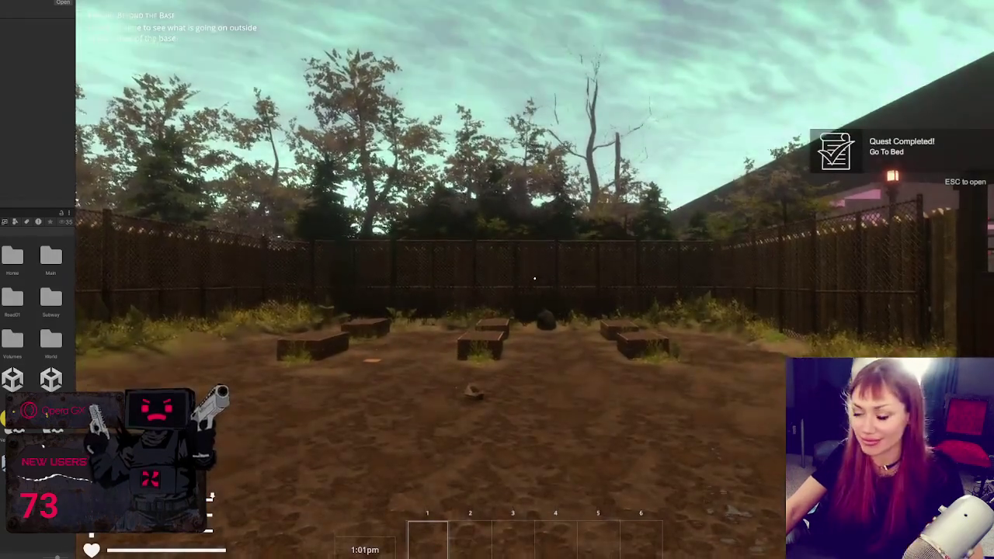
pyautogui.press('w')
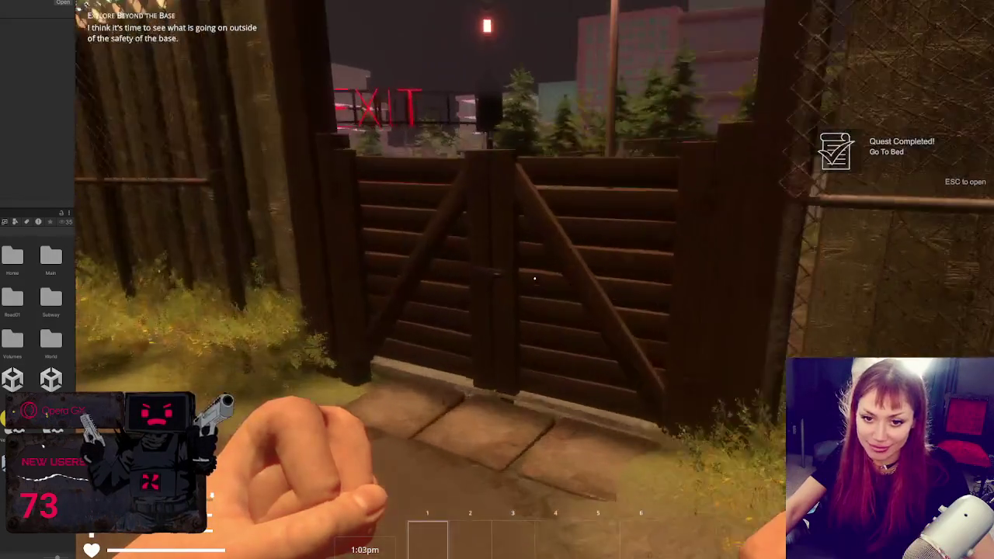
pyautogui.press('e')
pyautogui.press('w')
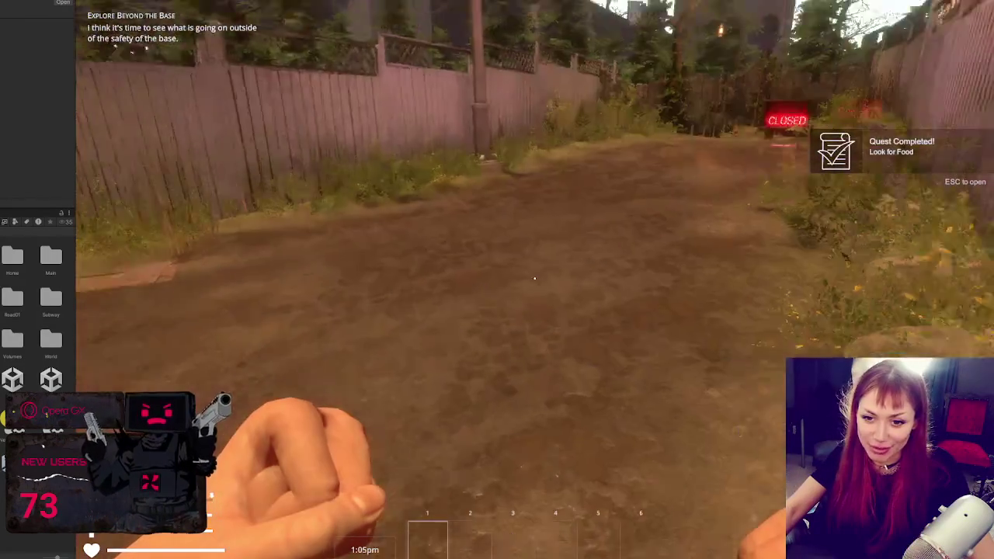
pyautogui.press('w')
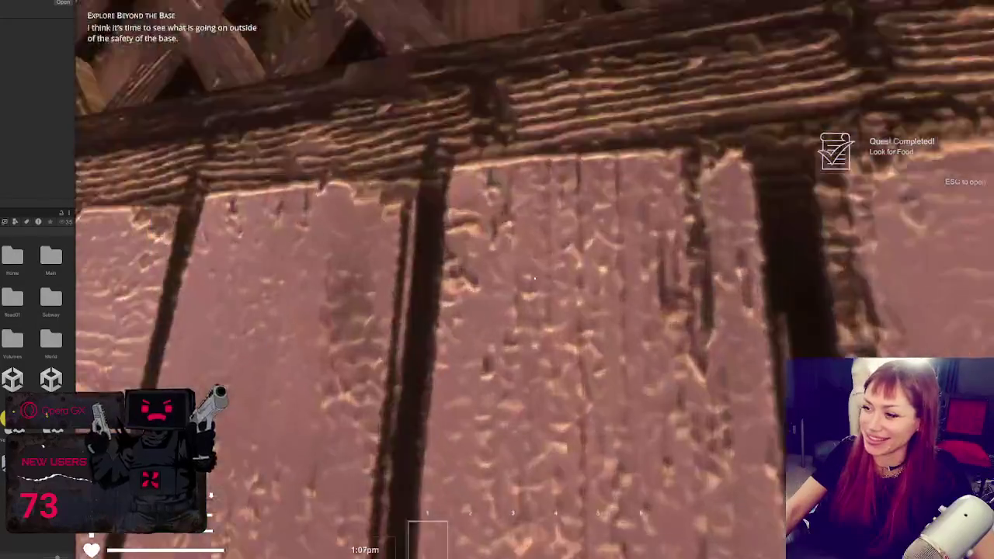
pyautogui.press('w')
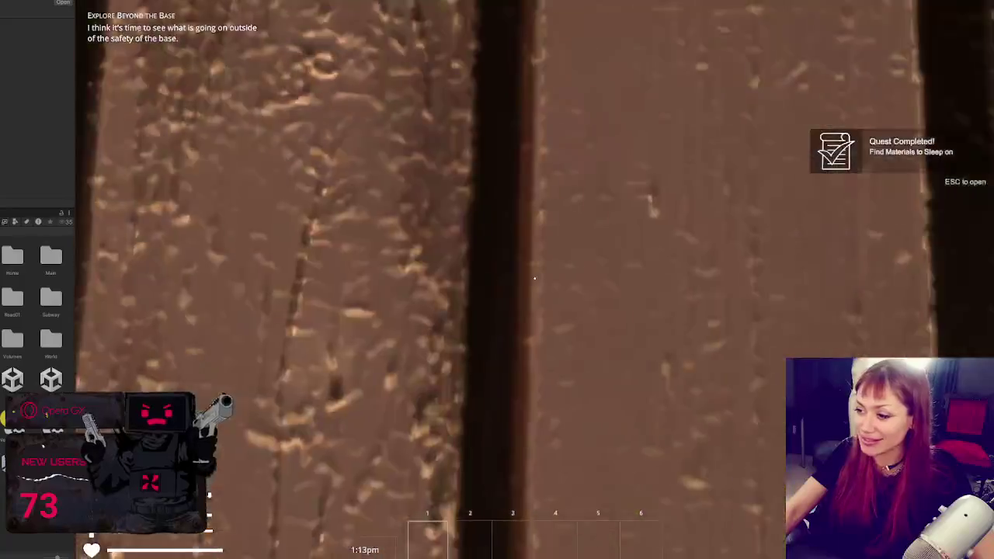
pyautogui.press('w')
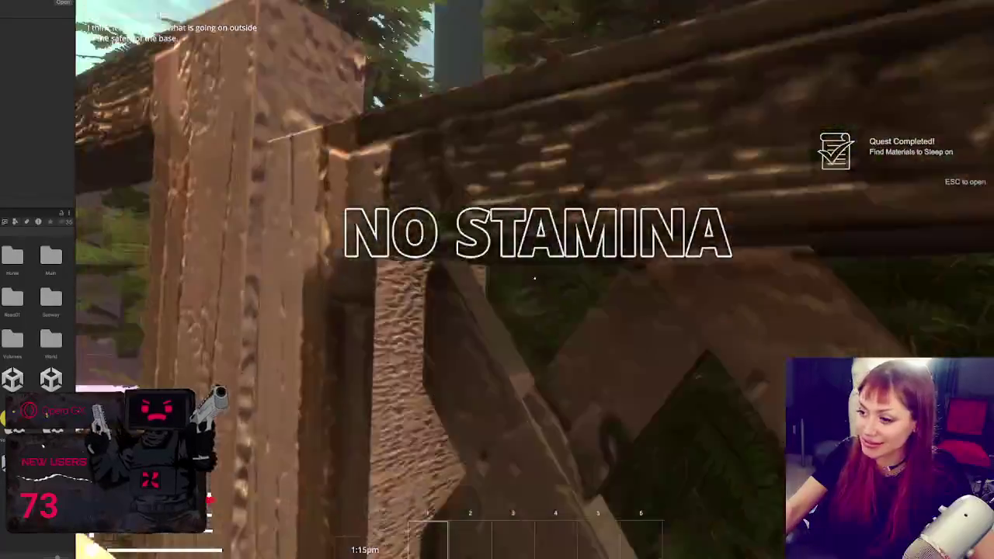
pyautogui.press('w')
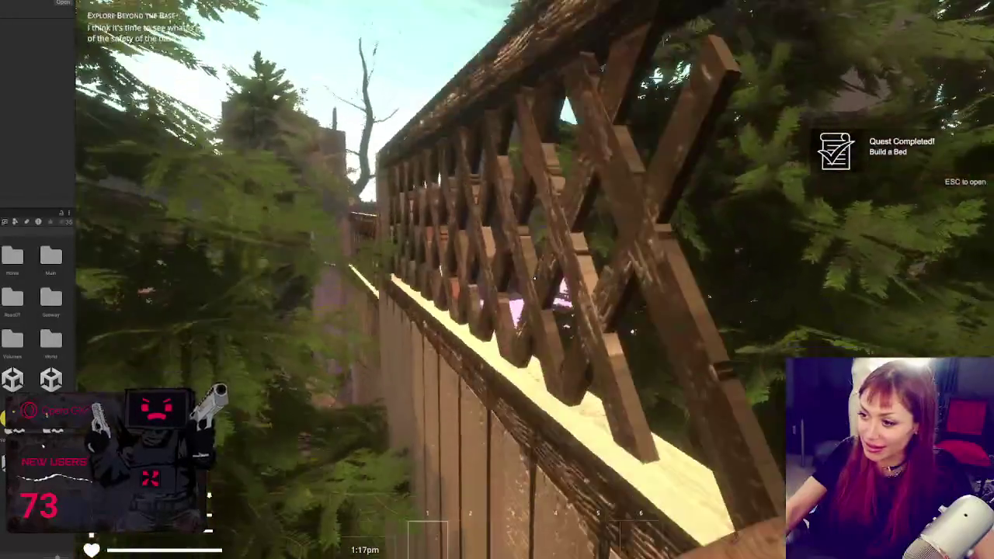
pyautogui.press('w')
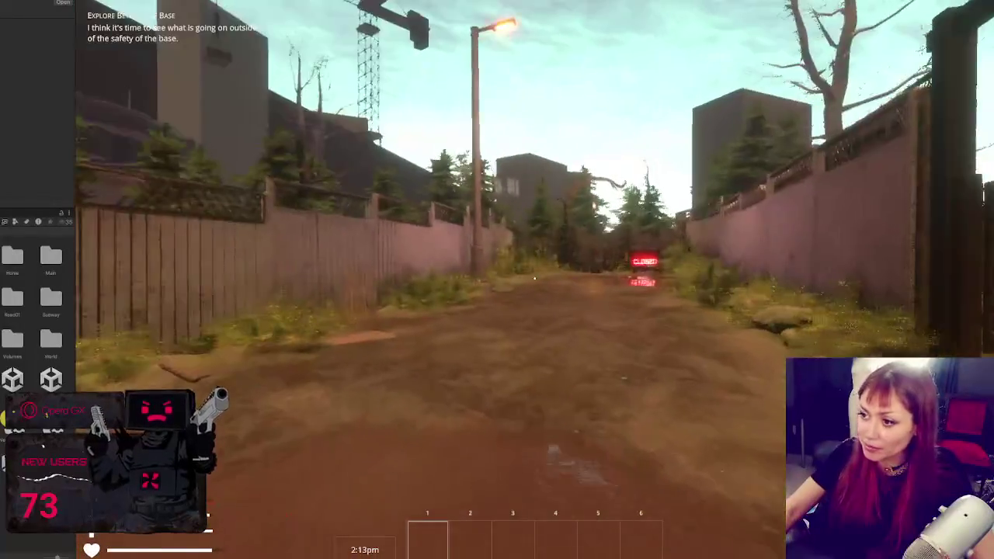
pyautogui.press('Escape')
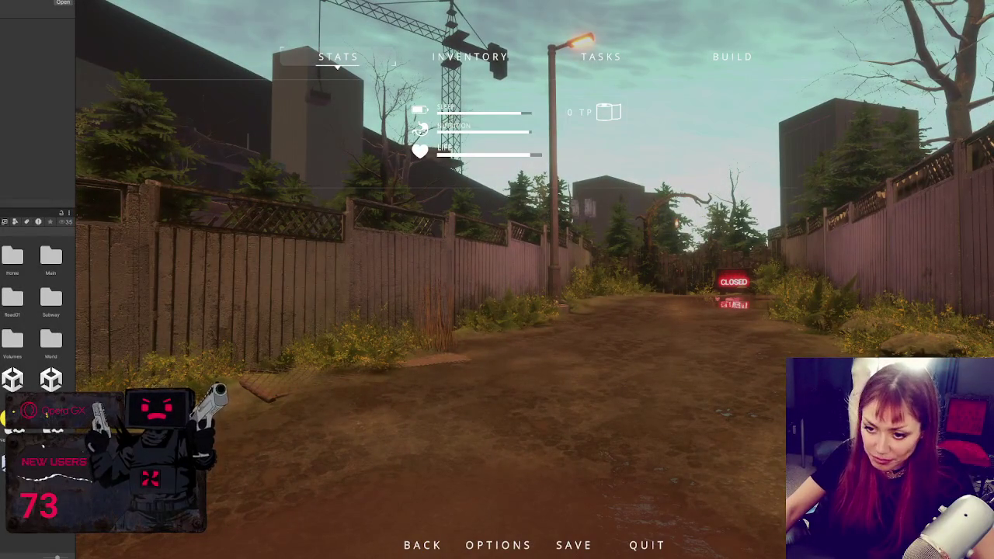
pyautogui.hotkey('ctrl', 'p')
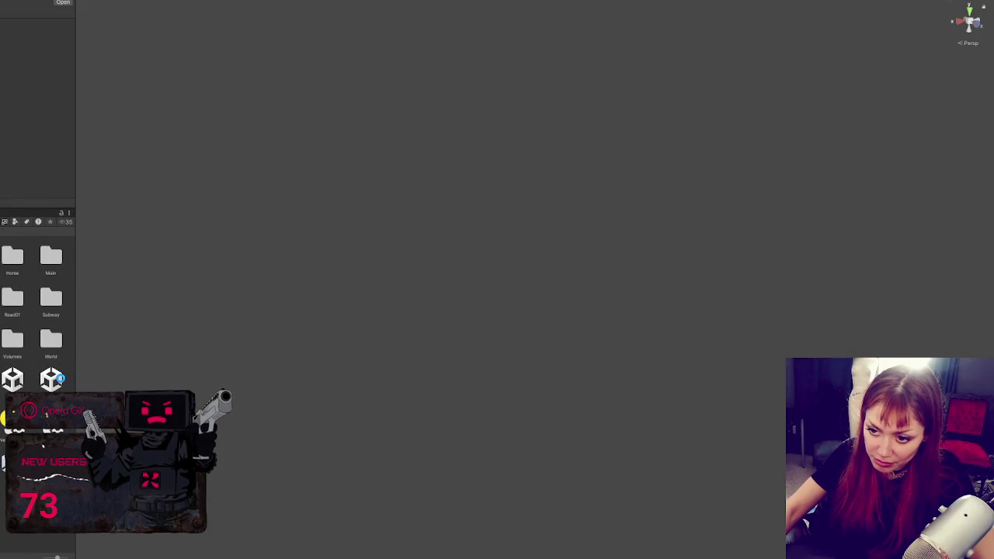
# - Load the park scene alongside the open one and move a pine left toward the fence
pyautogui.rightClick(52, 378)
pyautogui.click(155, 184)
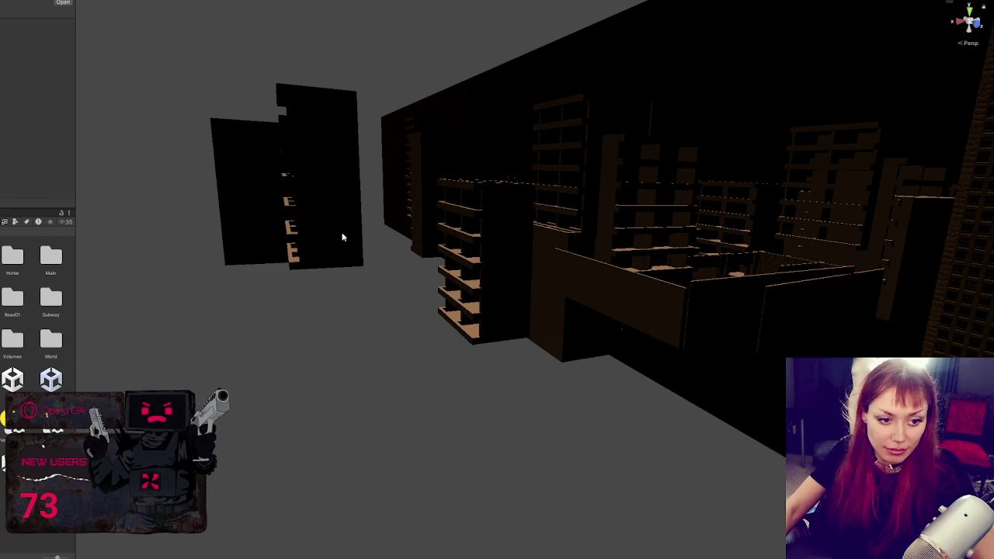
pyautogui.scroll(5, 411, 223)
pyautogui.scroll(-10, 411, 223)
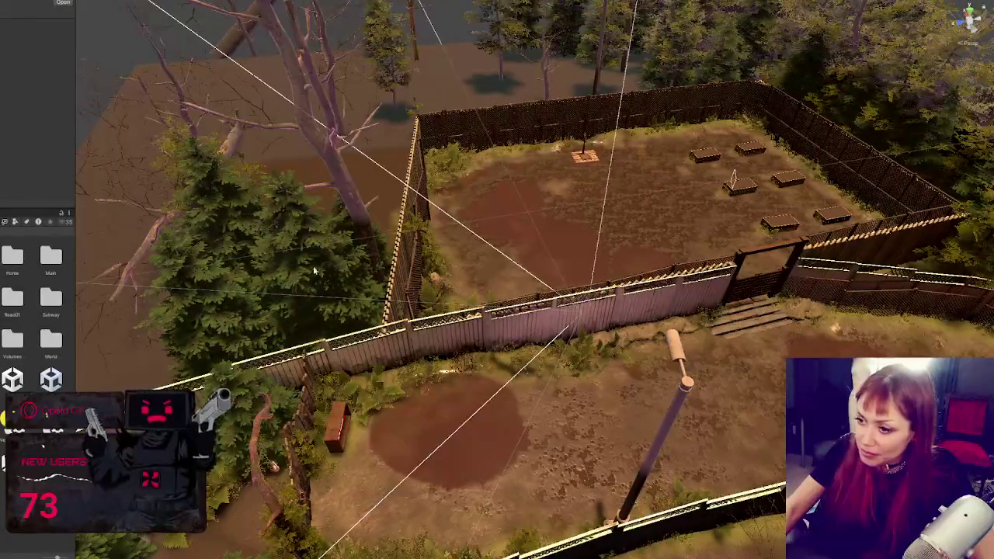
pyautogui.click(319, 264)
pyautogui.press('f')
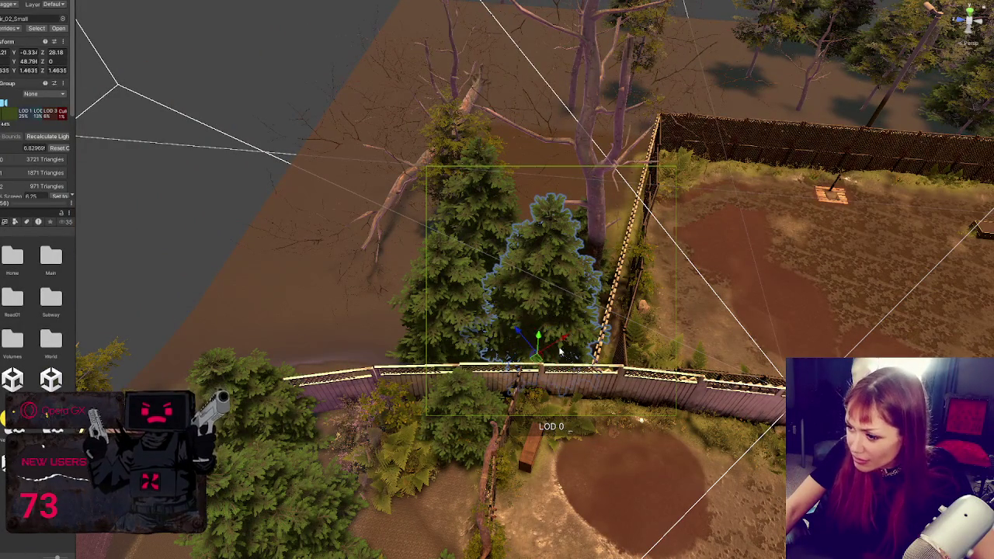
pyautogui.moveTo(535, 353)
pyautogui.mouseDown()
pyautogui.moveTo(423, 407)
pyautogui.moveTo(368, 355)
pyautogui.moveTo(375, 379)
pyautogui.moveTo(460, 365)
pyautogui.mouseUp()
# - Move another pine tree right along the fence
pyautogui.scroll(3, 509, 298)
pyautogui.moveTo(509, 297)
pyautogui.mouseDown()
pyautogui.moveTo(262, 327)
pyautogui.moveTo(320, 406)
pyautogui.moveTo(357, 404)
pyautogui.mouseUp()
pyautogui.click(262, 326)
pyautogui.press('e')
pyautogui.press('w')
pyautogui.click(376, 296)
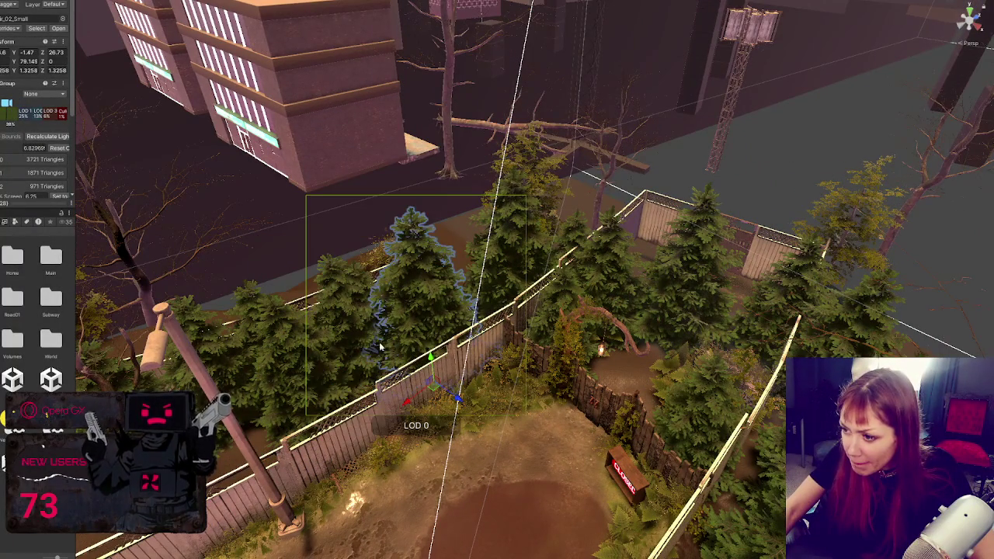
pyautogui.click(368, 291)
pyautogui.moveTo(353, 392)
pyautogui.mouseDown()
pyautogui.moveTo(380, 394)
pyautogui.moveTo(436, 355)
pyautogui.moveTo(481, 349)
pyautogui.moveTo(559, 225)
pyautogui.moveTo(740, 393)
pyautogui.moveTo(543, 373)
pyautogui.mouseUp()
# - Move the taller tree up-left beside the path and shift another along the path edge
pyautogui.click(466, 326)
pyautogui.click(361, 350)
pyautogui.moveTo(369, 313); pyautogui.dragTo(467, 487)
pyautogui.click(464, 491)
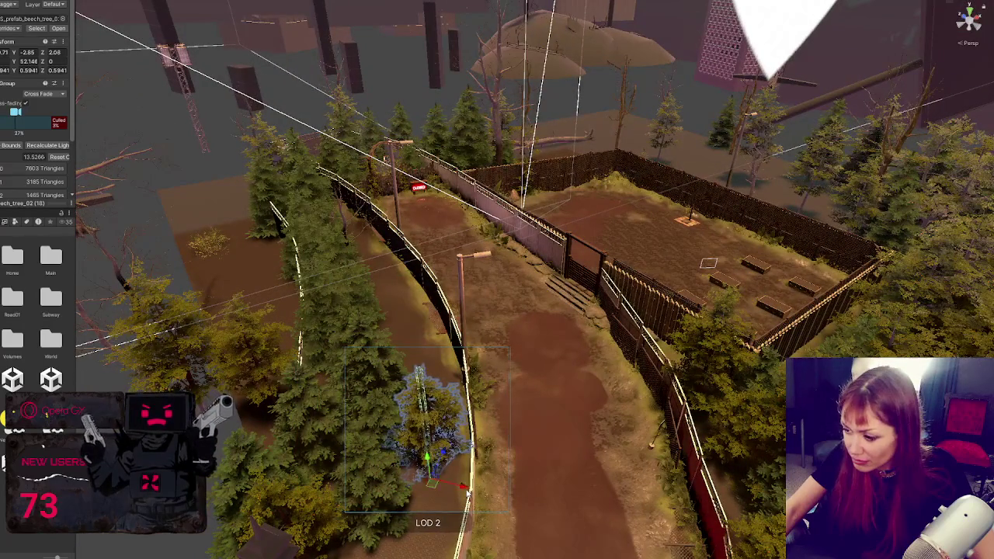
pyautogui.click(384, 373)
pyautogui.moveTo(357, 455)
pyautogui.mouseDown()
pyautogui.moveTo(392, 427)
pyautogui.moveTo(313, 359)
pyautogui.mouseUp()
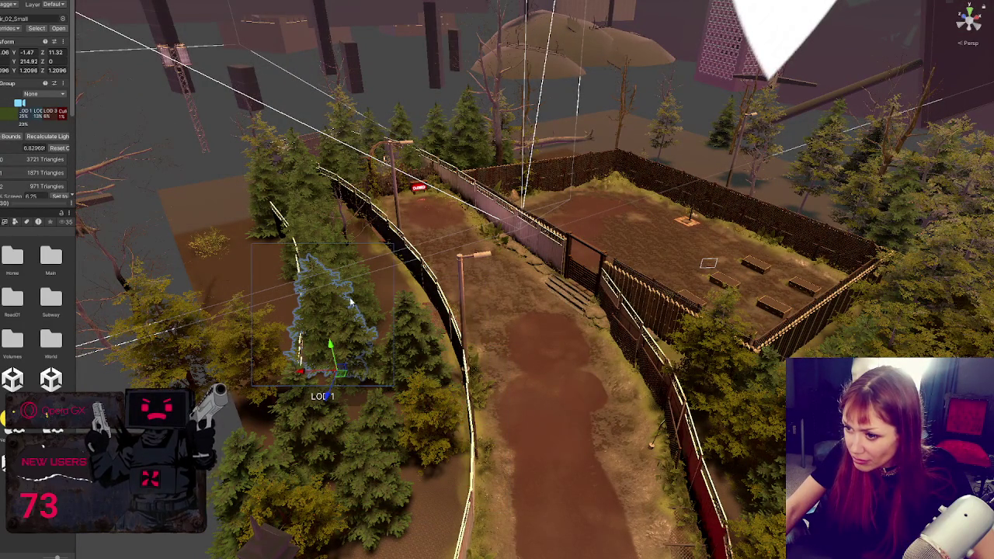
pyautogui.click(337, 329)
pyautogui.moveTo(402, 338)
pyautogui.mouseDown()
pyautogui.moveTo(414, 335)
pyautogui.moveTo(347, 324)
pyautogui.mouseUp()
# - Move two more trees slightly back from the path and select a lower one
pyautogui.click(349, 341)
pyautogui.moveTo(349, 393)
pyautogui.mouseDown()
pyautogui.moveTo(365, 373)
pyautogui.moveTo(355, 357)
pyautogui.moveTo(344, 408)
pyautogui.moveTo(385, 379)
pyautogui.mouseUp()
pyautogui.click(371, 366)
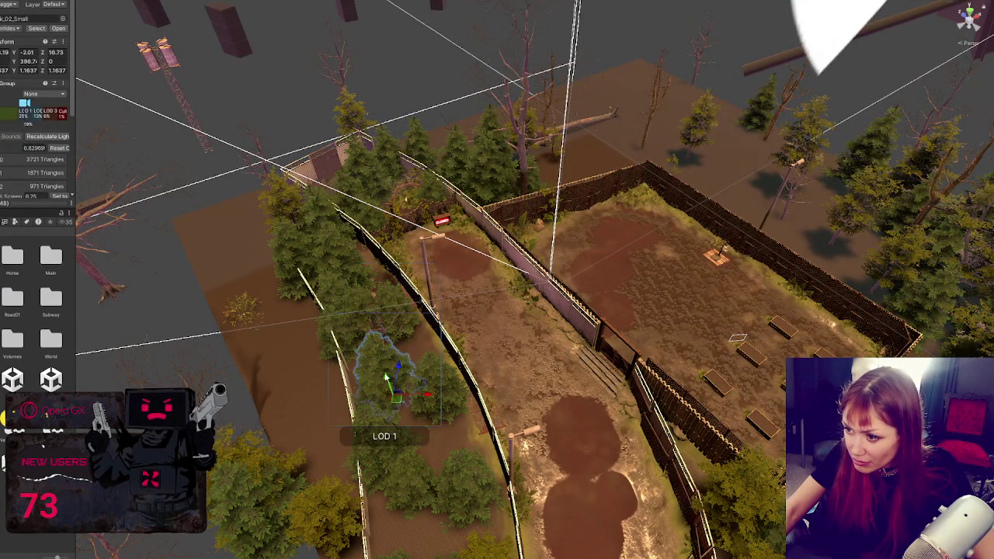
pyautogui.click(350, 291)
pyautogui.moveTo(392, 283); pyautogui.dragTo(403, 276)
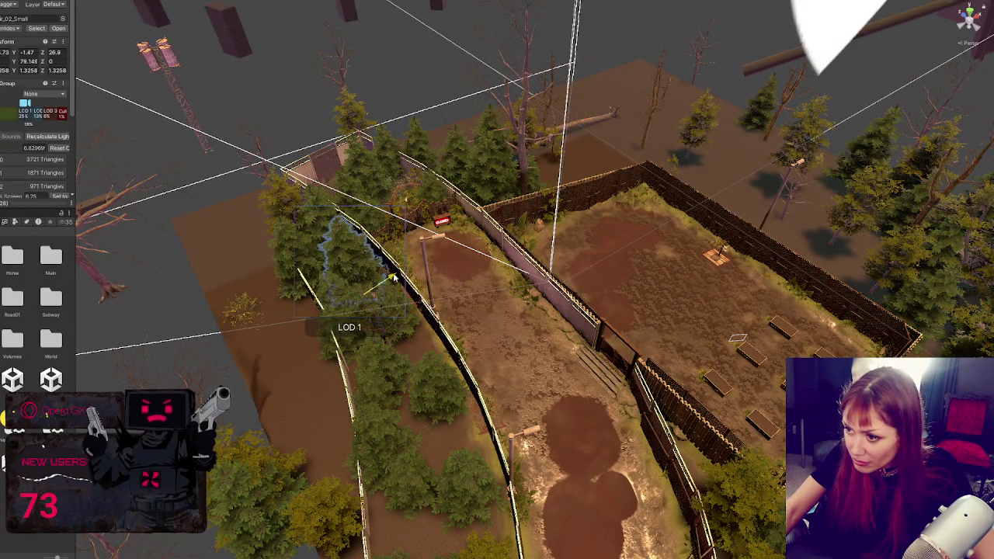
pyautogui.moveTo(471, 549)
pyautogui.mouseDown()
pyautogui.moveTo(486, 486)
pyautogui.moveTo(466, 443)
pyautogui.mouseUp()
pyautogui.click(491, 409)
# - Shift the beech along the fence line and duplicate it further along the path edge
pyautogui.press('e')
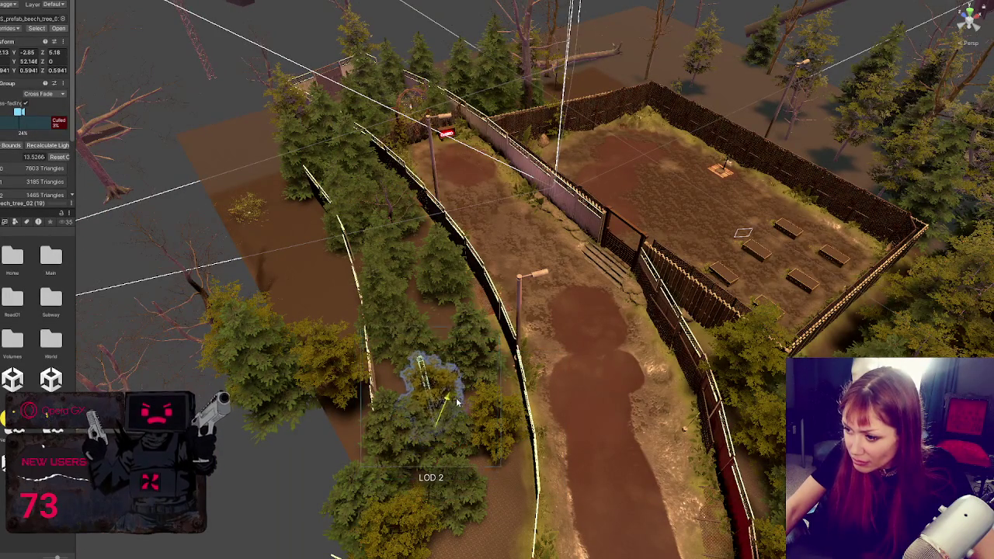
pyautogui.press('w')
pyautogui.moveTo(427, 408)
pyautogui.mouseDown()
pyautogui.moveTo(382, 295)
pyautogui.moveTo(395, 342)
pyautogui.moveTo(442, 340)
pyautogui.mouseUp()
pyautogui.hotkey('ctrl', 'd')
pyautogui.moveTo(448, 339)
pyautogui.mouseDown()
pyautogui.moveTo(445, 271)
pyautogui.moveTo(427, 258)
pyautogui.moveTo(366, 281)
pyautogui.moveTo(421, 214)
pyautogui.mouseUp()
pyautogui.press('e')
pyautogui.press('w')
# - Add another rotated beech copy and nudge it against the fence
pyautogui.press('e')
pyautogui.hotkey('ctrl', 'd')
pyautogui.press('w')
pyautogui.scroll(-5, 421, 213)
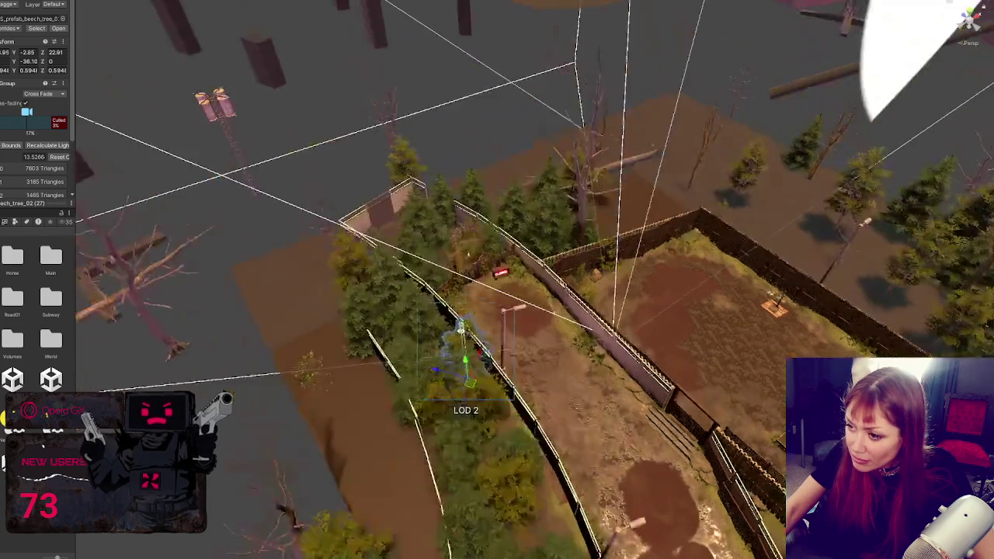
pyautogui.moveTo(472, 354)
pyautogui.mouseDown()
pyautogui.moveTo(463, 354)
pyautogui.moveTo(495, 359)
pyautogui.moveTo(466, 385)
pyautogui.mouseUp()
pyautogui.press('e')
pyautogui.press('w')
pyautogui.moveTo(451, 364); pyautogui.dragTo(442, 353)
# - Move a beech down to the lower path edge and duplicate another copy beside it
pyautogui.moveTo(511, 364); pyautogui.dragTo(512, 400)
pyautogui.moveTo(378, 206)
pyautogui.mouseDown()
pyautogui.moveTo(636, 401)
pyautogui.moveTo(527, 512)
pyautogui.moveTo(476, 427)
pyautogui.mouseUp()
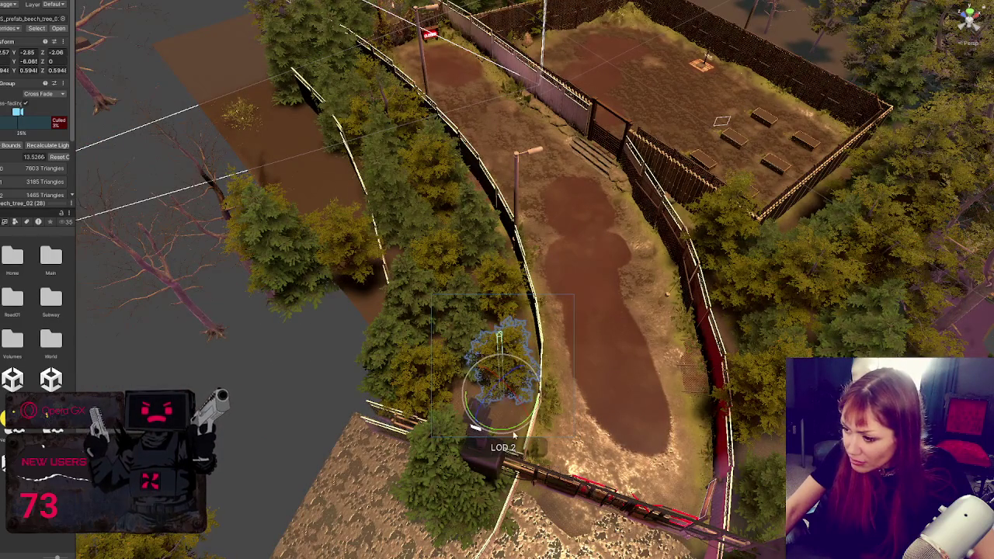
pyautogui.hotkey('ctrl', 'd')
pyautogui.moveTo(501, 398)
pyautogui.mouseDown()
pyautogui.moveTo(493, 432)
pyautogui.moveTo(475, 430)
pyautogui.mouseUp()
pyautogui.press('f')
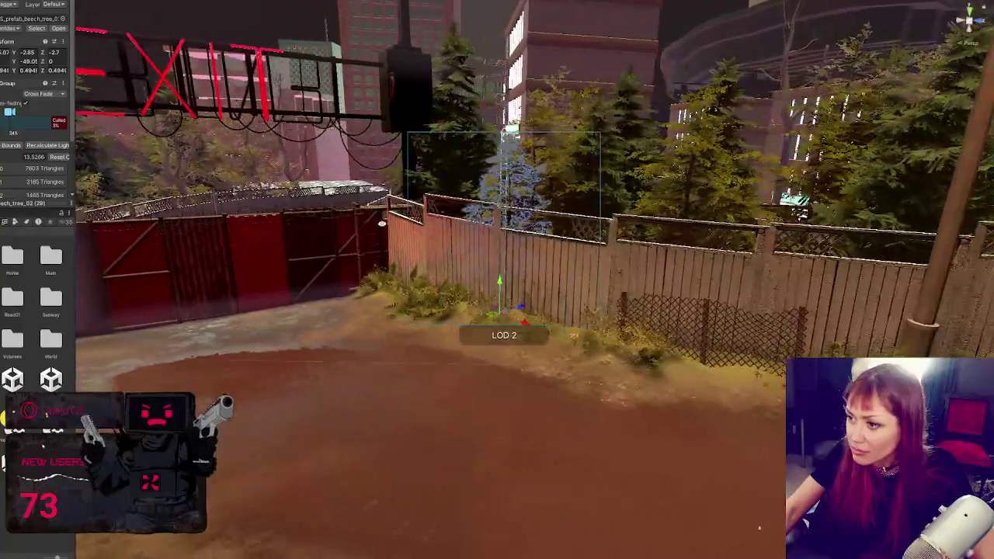
# - Move a tree left behind the fence and pull the tree left of the EXIT gate back
pyautogui.moveTo(501, 314)
pyautogui.mouseDown()
pyautogui.moveTo(511, 313)
pyautogui.moveTo(459, 299)
pyautogui.moveTo(583, 381)
pyautogui.mouseUp()
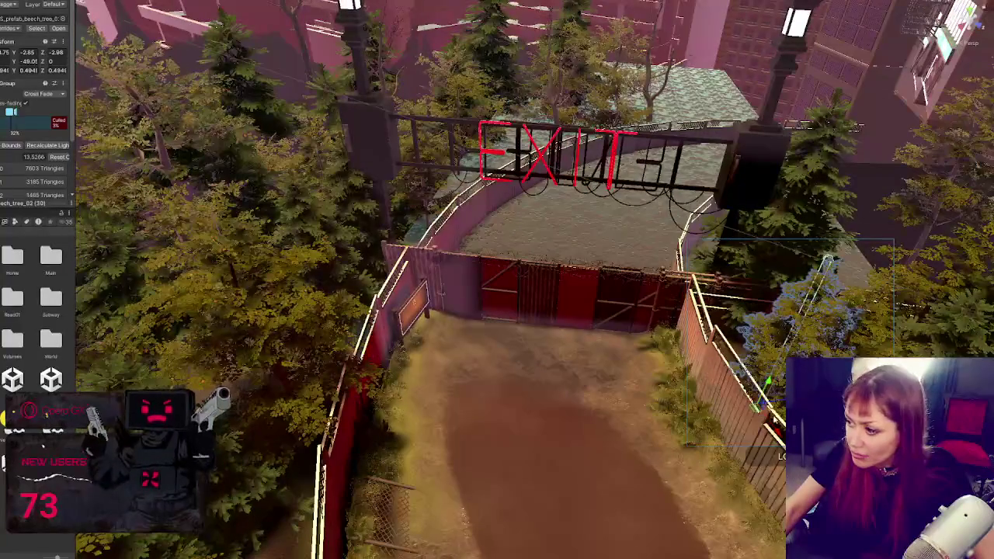
pyautogui.click(225, 346)
pyautogui.press('f')
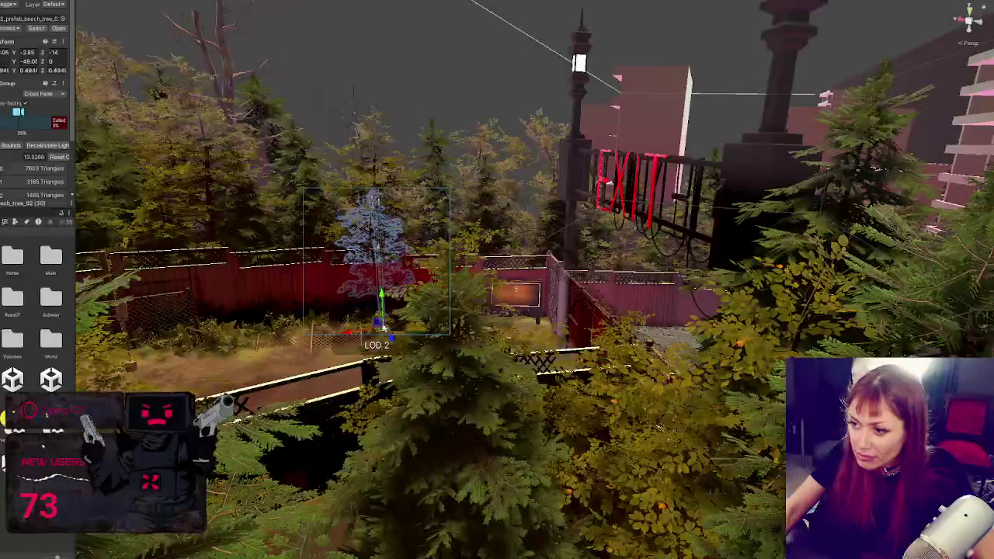
pyautogui.moveTo(380, 335)
pyautogui.mouseDown()
pyautogui.moveTo(285, 342)
pyautogui.moveTo(374, 452)
pyautogui.moveTo(334, 435)
pyautogui.mouseUp()
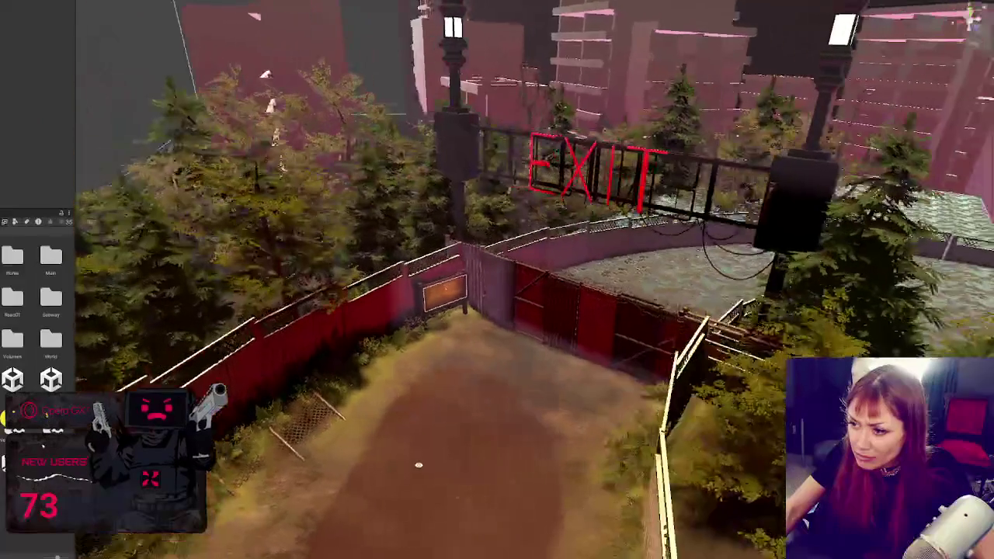
pyautogui.click(163, 357)
pyautogui.moveTo(194, 386); pyautogui.dragTo(190, 371)
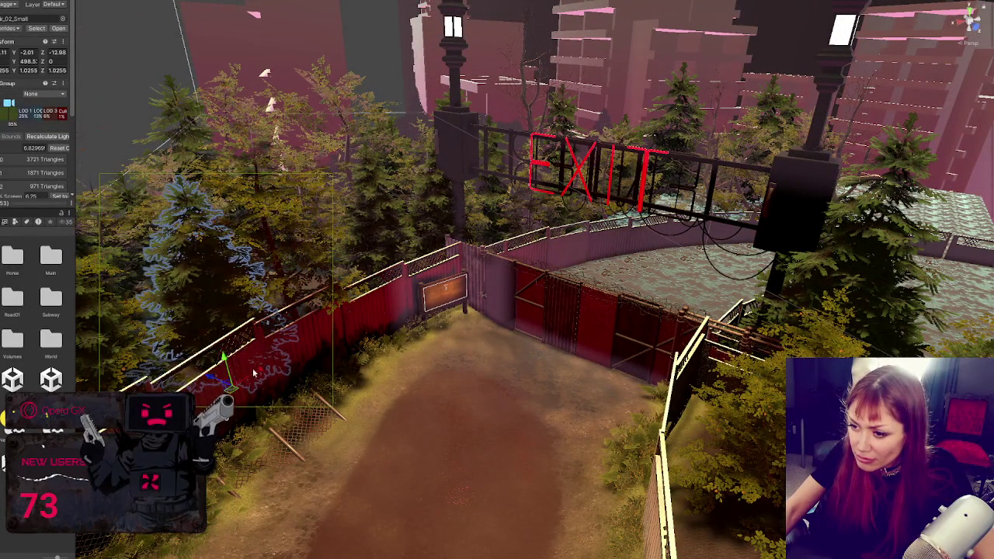
# - Pick the far-left beech among overlapping trees and frame it up the path
pyautogui.click(127, 362)
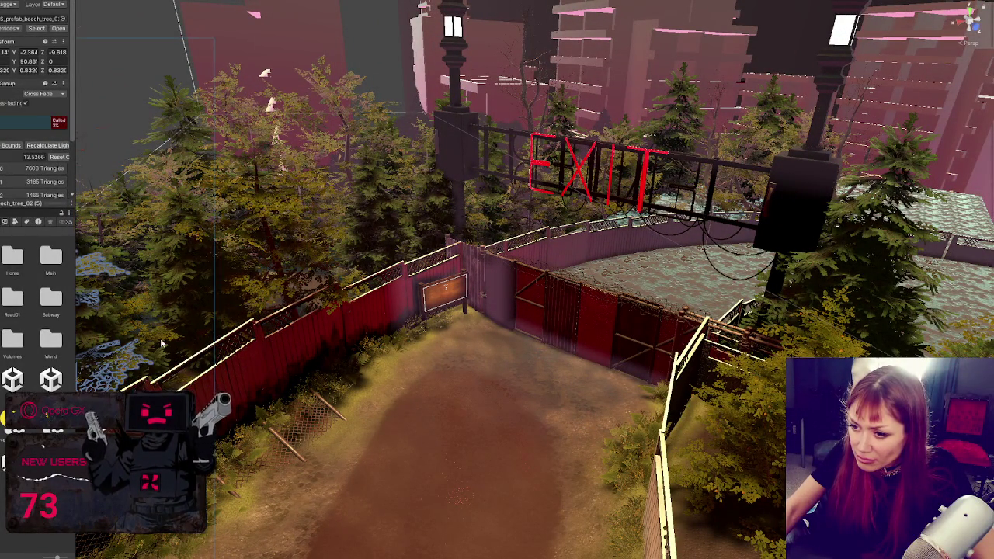
pyautogui.click(127, 362)
pyautogui.click(127, 362)
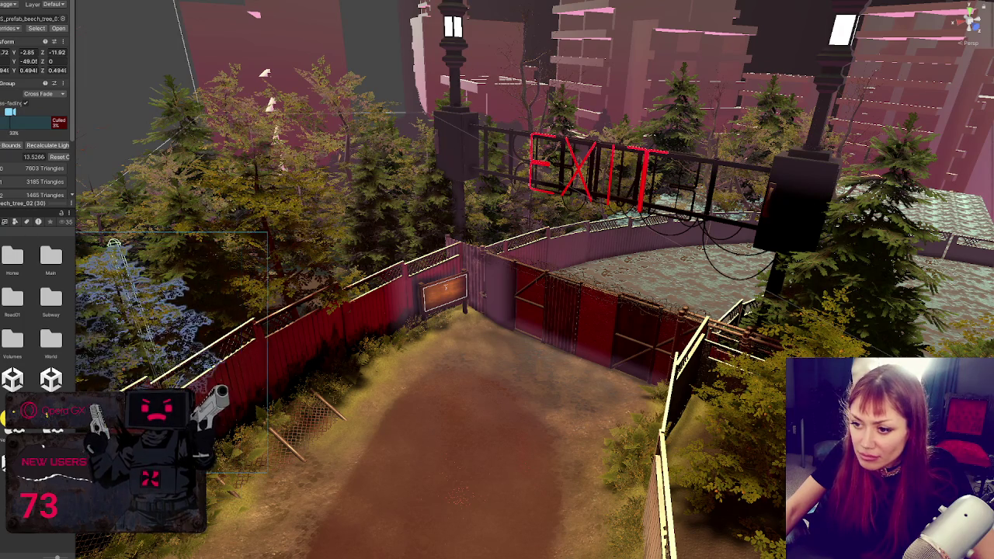
pyautogui.press('f')
pyautogui.moveTo(298, 368)
pyautogui.mouseDown()
pyautogui.moveTo(749, 416)
pyautogui.moveTo(602, 147)
pyautogui.moveTo(267, 160)
pyautogui.moveTo(304, 114)
pyautogui.mouseUp()
pyautogui.press('f')
pyautogui.scroll(-5, 487, 280)
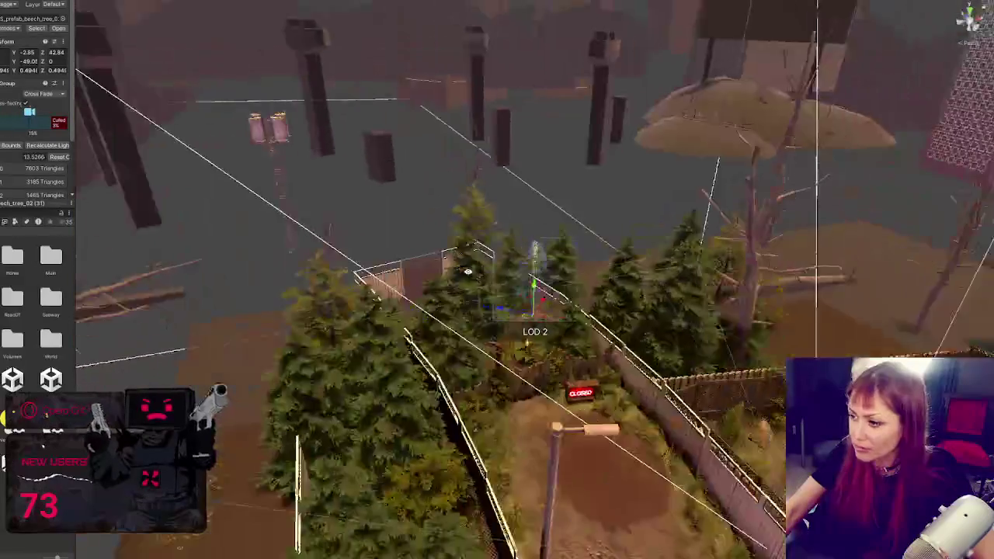
# - Nudge a tree toward the enclosure and shift the beech slightly left
pyautogui.moveTo(532, 326)
pyautogui.mouseDown()
pyautogui.moveTo(499, 346)
pyautogui.moveTo(509, 392)
pyautogui.moveTo(426, 469)
pyautogui.moveTo(437, 460)
pyautogui.moveTo(435, 432)
pyautogui.moveTo(477, 436)
pyautogui.moveTo(489, 448)
pyautogui.moveTo(405, 359)
pyautogui.mouseUp()
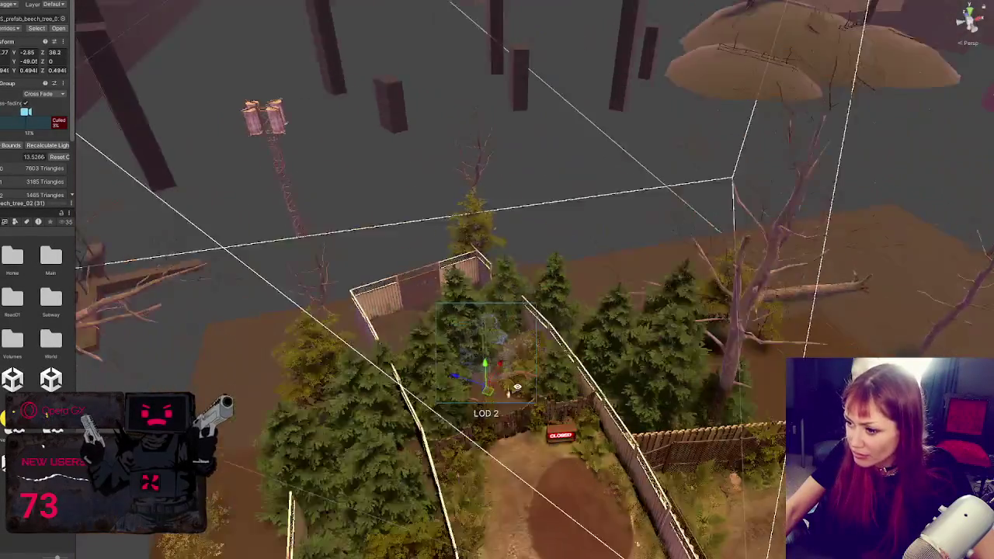
pyautogui.scroll(3, 508, 388)
pyautogui.moveTo(403, 403); pyautogui.dragTo(378, 414)
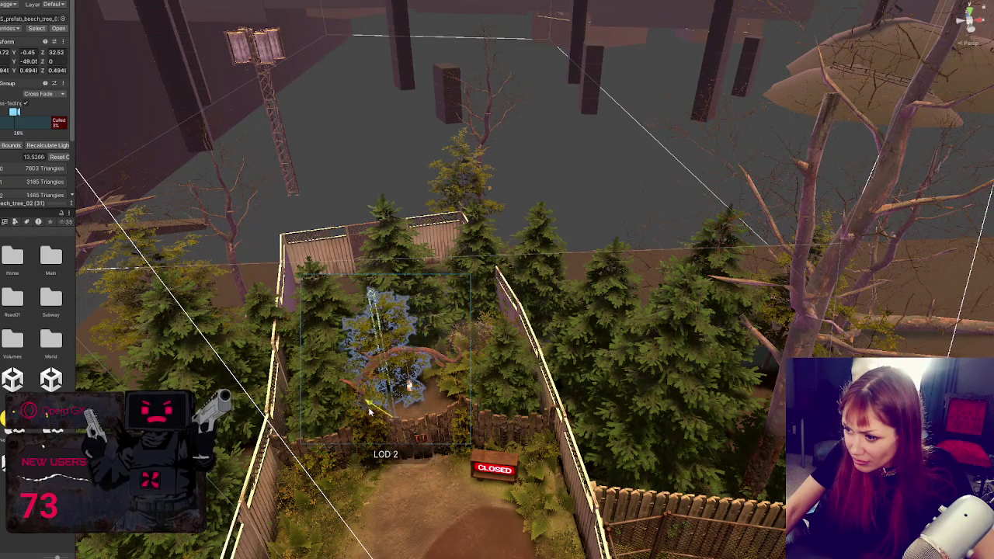
# - Shrink the beech tree slightly and move it toward the back fence
pyautogui.click(426, 318)
pyautogui.scroll(1, 402, 362)
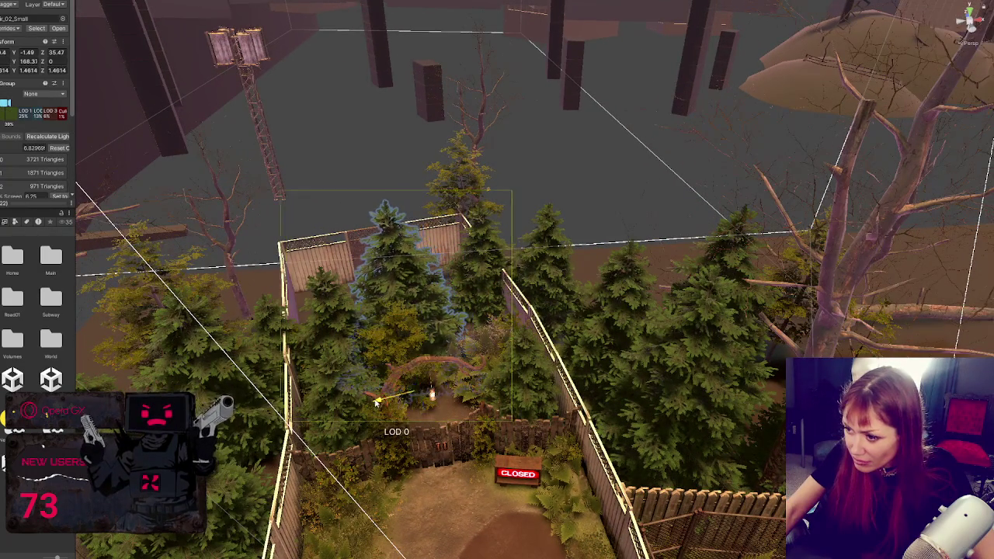
pyautogui.click(479, 307)
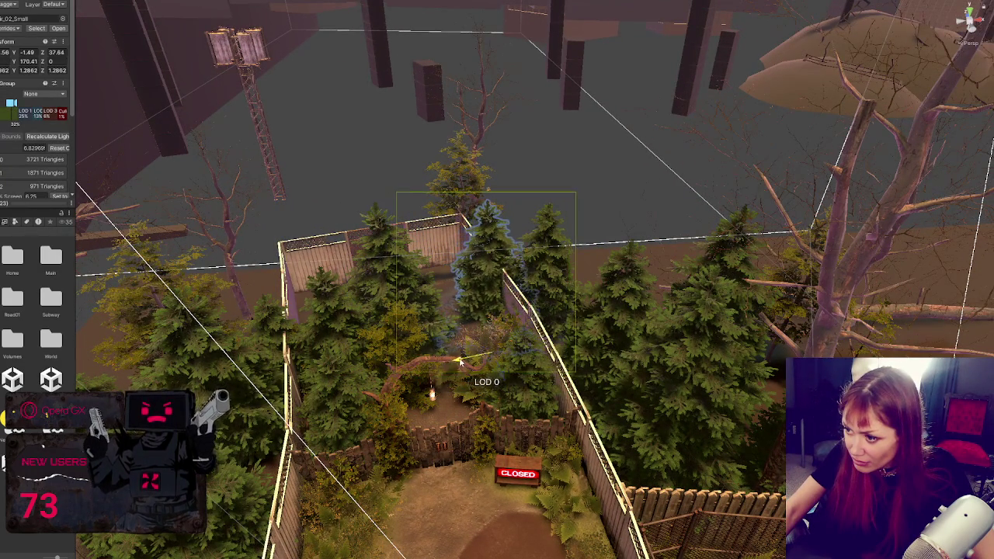
pyautogui.click(392, 343)
pyautogui.click(458, 326)
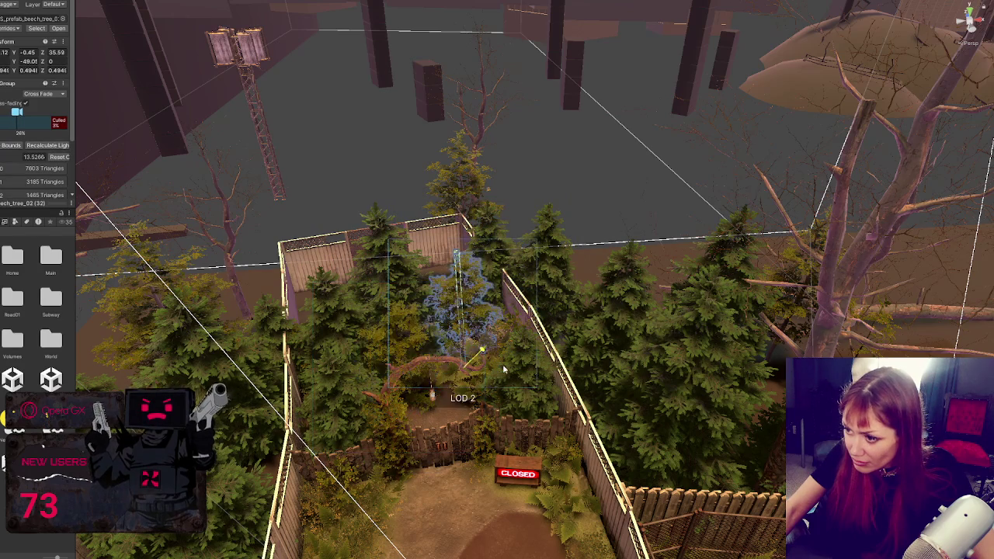
pyautogui.click(464, 339)
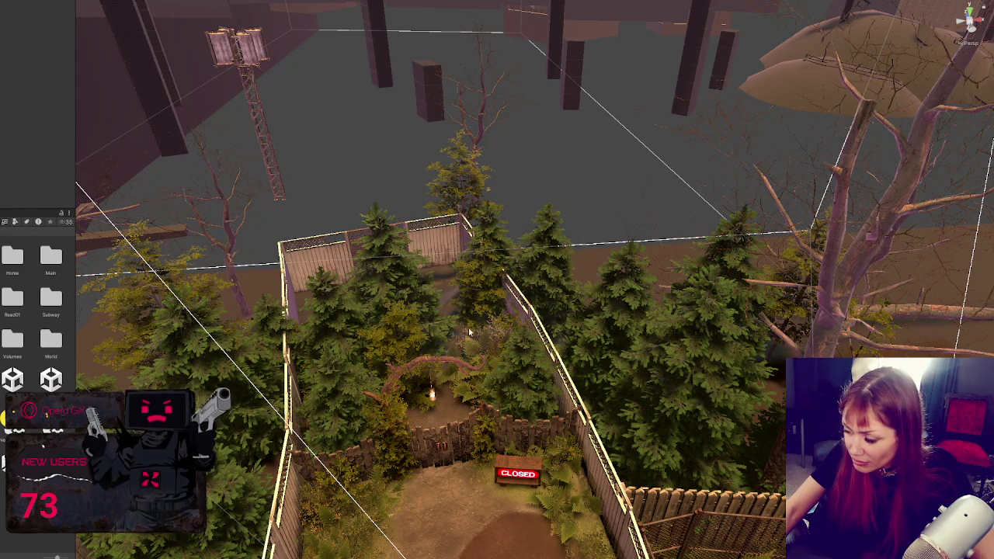
pyautogui.click(470, 324)
pyautogui.moveTo(497, 355); pyautogui.dragTo(434, 304)
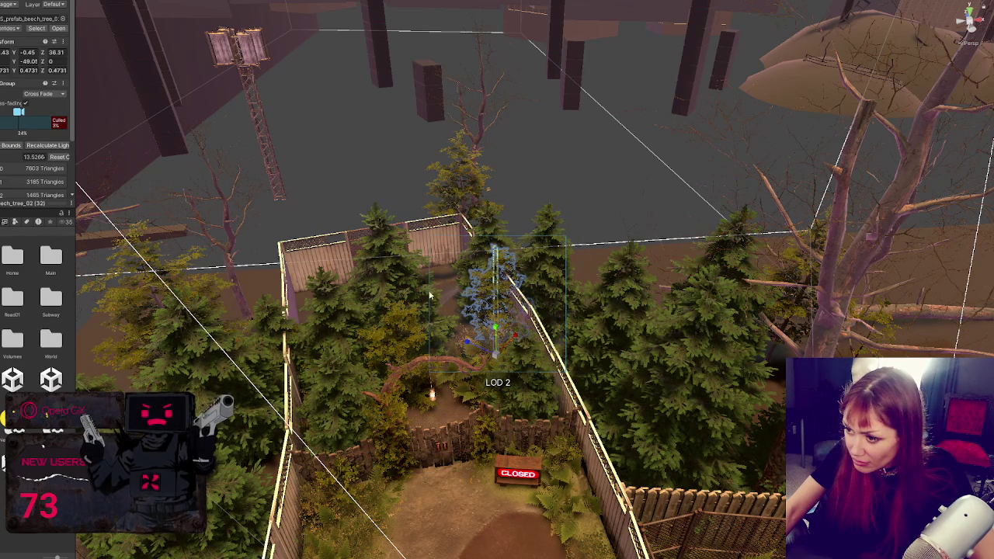
pyautogui.moveTo(468, 344)
pyautogui.mouseDown()
pyautogui.moveTo(416, 320)
pyautogui.moveTo(444, 303)
pyautogui.moveTo(403, 288)
pyautogui.mouseUp()
# - Nudge the nearby pine left and move the beech toward the fence corner
pyautogui.click(403, 288)
pyautogui.moveTo(374, 404)
pyautogui.mouseDown()
pyautogui.moveTo(385, 362)
pyautogui.moveTo(418, 336)
pyautogui.moveTo(449, 343)
pyautogui.moveTo(444, 325)
pyautogui.moveTo(454, 330)
pyautogui.mouseUp()
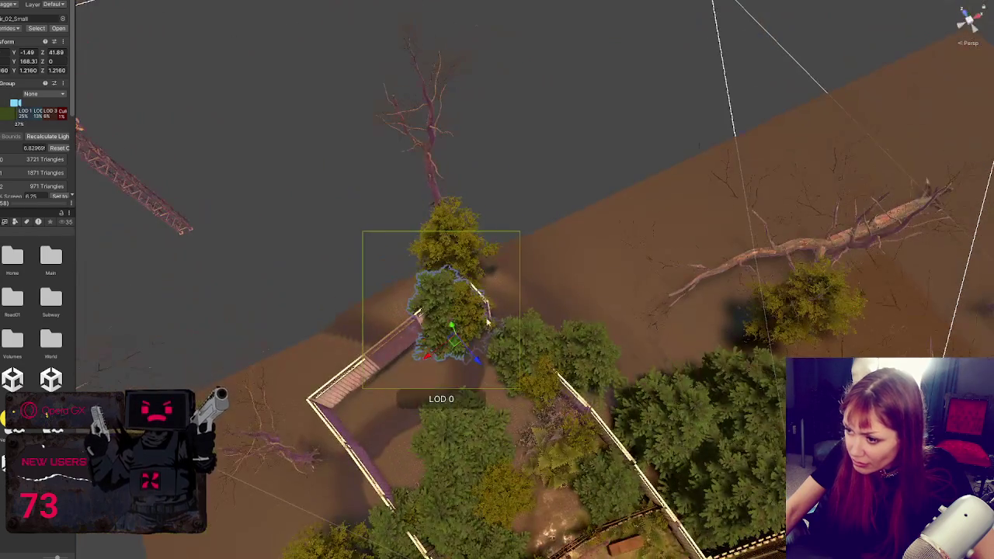
pyautogui.click(462, 326)
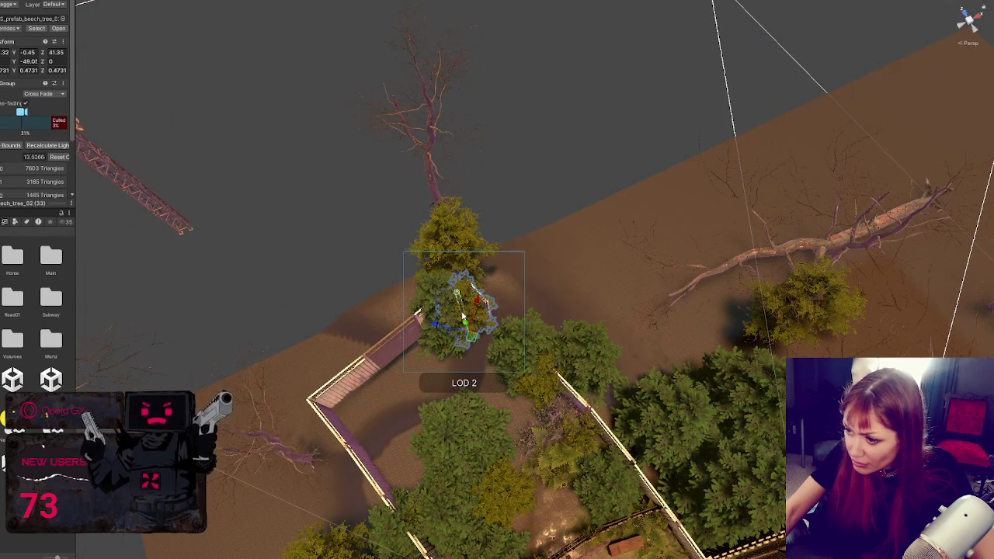
pyautogui.moveTo(486, 301)
pyautogui.mouseDown()
pyautogui.moveTo(483, 314)
pyautogui.moveTo(420, 325)
pyautogui.mouseUp()
# - Turn the small pine and settle it at the fence corner beside the stair landing
pyautogui.click(447, 328)
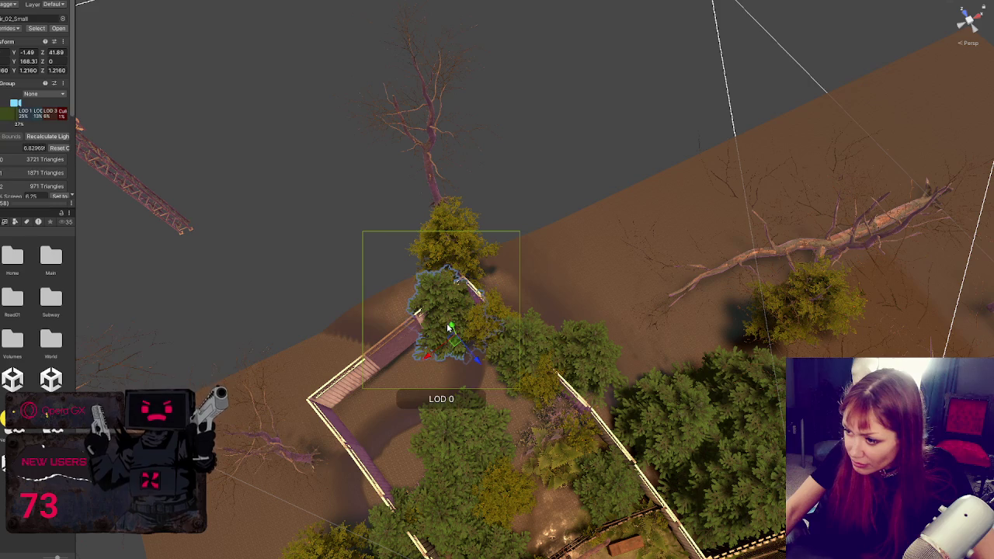
pyautogui.moveTo(430, 359)
pyautogui.mouseDown()
pyautogui.moveTo(453, 336)
pyautogui.moveTo(436, 345)
pyautogui.moveTo(379, 311)
pyautogui.mouseUp()
pyautogui.press('e')
pyautogui.press('w')
pyautogui.moveTo(406, 344); pyautogui.dragTo(403, 392)
pyautogui.moveTo(366, 353); pyautogui.dragTo(390, 353)
pyautogui.scroll(-5, 466, 350)
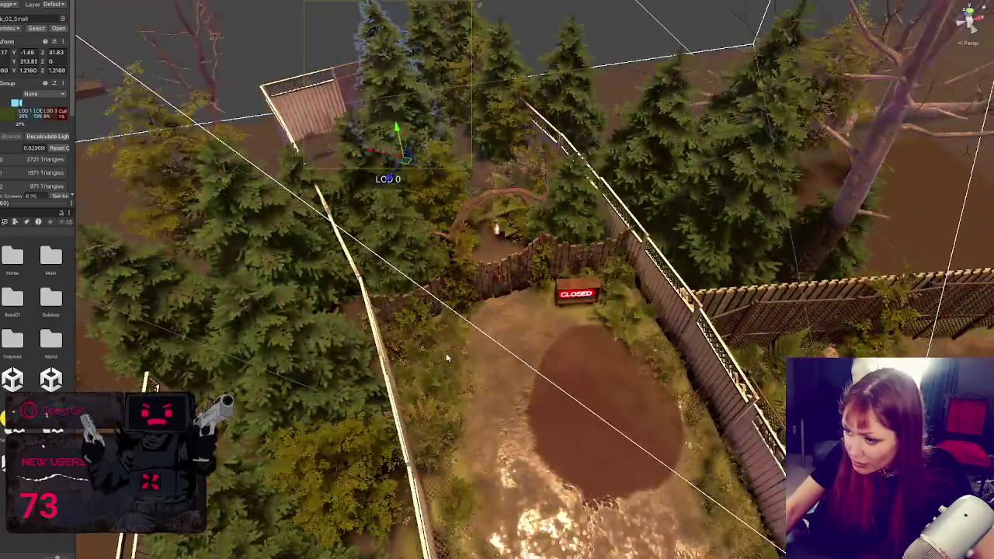
# - Move the yard bush up toward the back fence
pyautogui.click(446, 358)
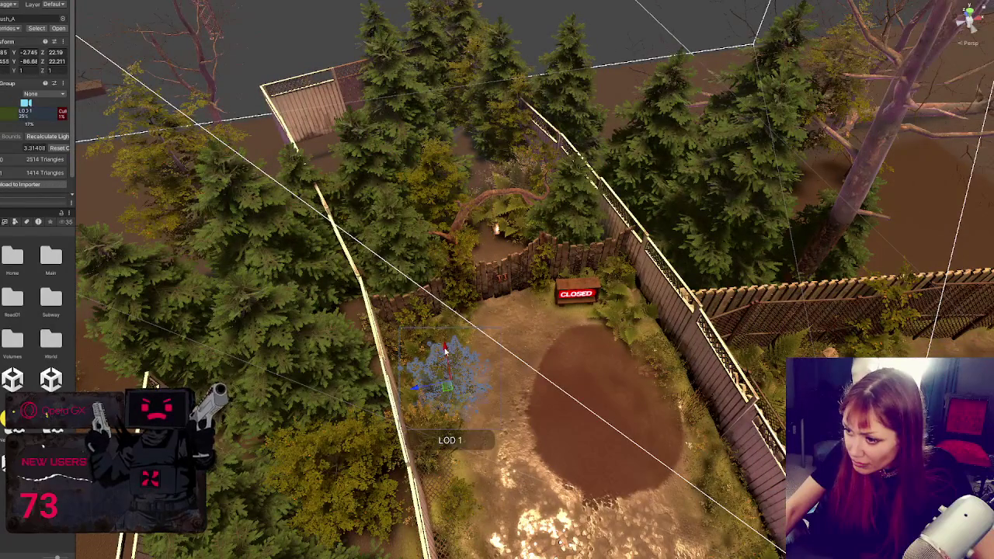
pyautogui.moveTo(445, 351); pyautogui.dragTo(433, 271)
pyautogui.scroll(-3, 433, 271)
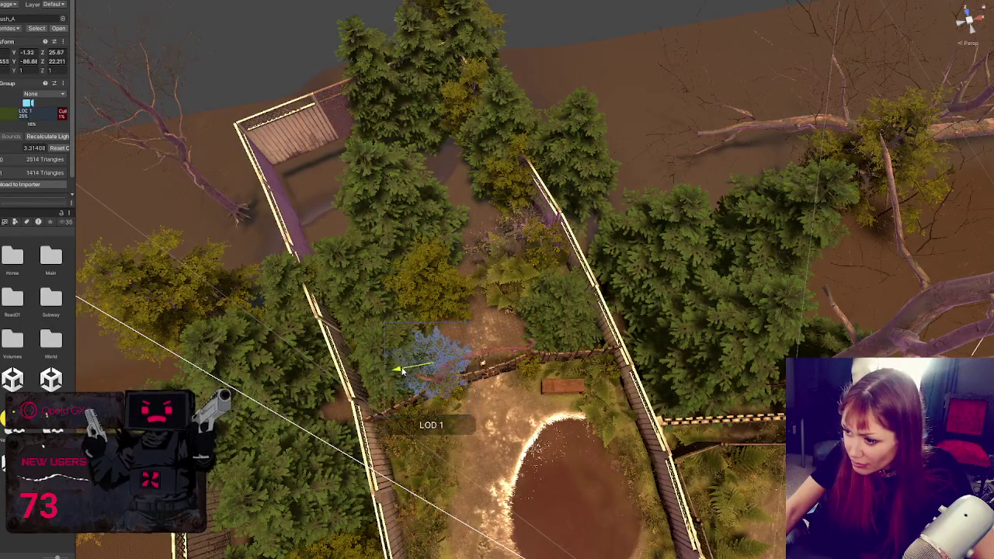
pyautogui.moveTo(432, 332)
pyautogui.mouseDown()
pyautogui.moveTo(521, 308)
pyautogui.moveTo(512, 317)
pyautogui.moveTo(505, 194)
pyautogui.mouseUp()
pyautogui.scroll(3, 504, 194)
pyautogui.moveTo(516, 280)
pyautogui.mouseDown()
pyautogui.moveTo(536, 398)
pyautogui.moveTo(495, 324)
pyautogui.moveTo(427, 323)
pyautogui.moveTo(418, 255)
pyautogui.moveTo(421, 292)
pyautogui.moveTo(423, 281)
pyautogui.mouseUp()
# - Reposition the bush leftward, select its LOD0 mesh, and switch to rotating it
pyautogui.click(495, 322)
pyautogui.click(494, 322)
pyautogui.click(423, 281)
pyautogui.press('e')
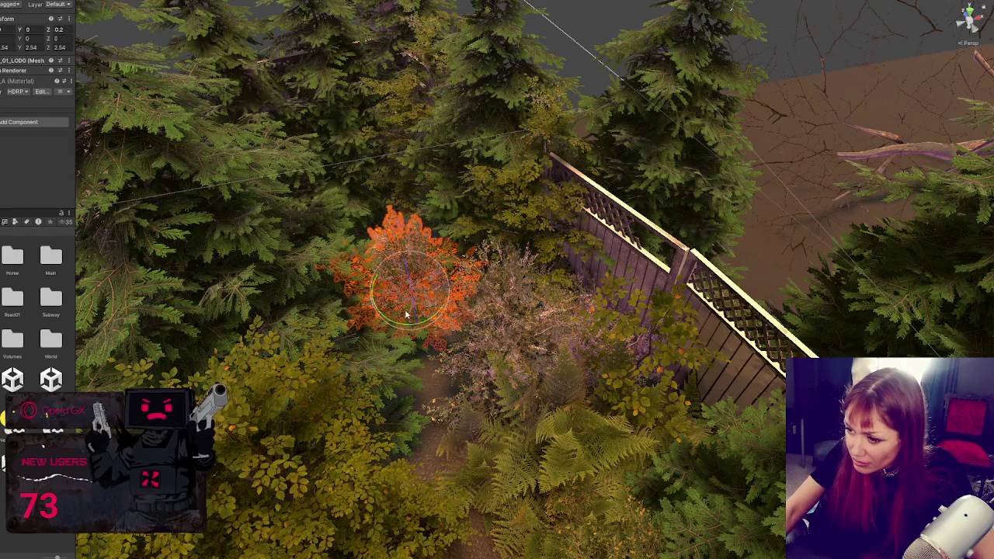
pyautogui.moveTo(508, 438)
pyautogui.mouseDown()
pyautogui.moveTo(489, 205)
pyautogui.moveTo(481, 197)
pyautogui.moveTo(407, 223)
pyautogui.mouseUp()
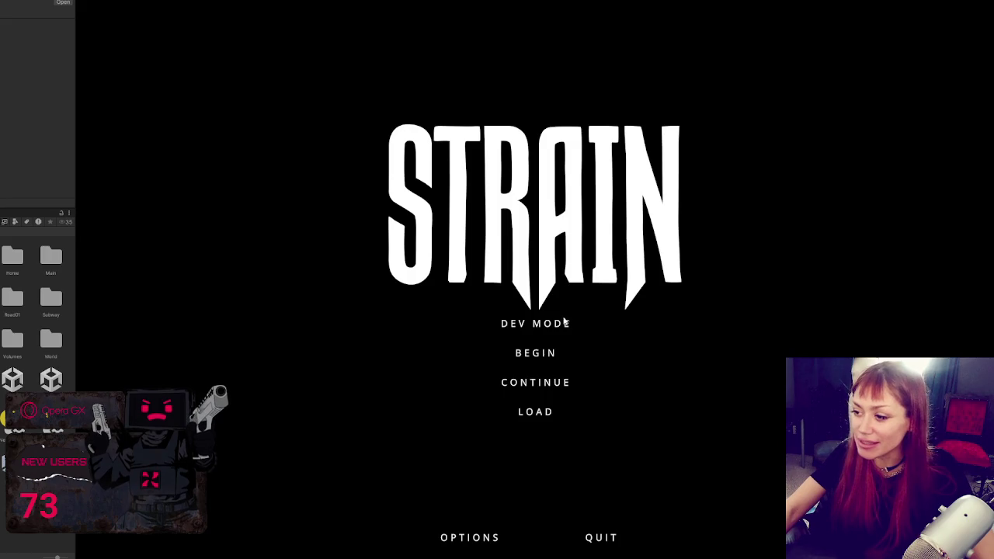
# - Choose DEV MODE on the STRAIN title menu to reach the loading screen
pyautogui.click(565, 323)
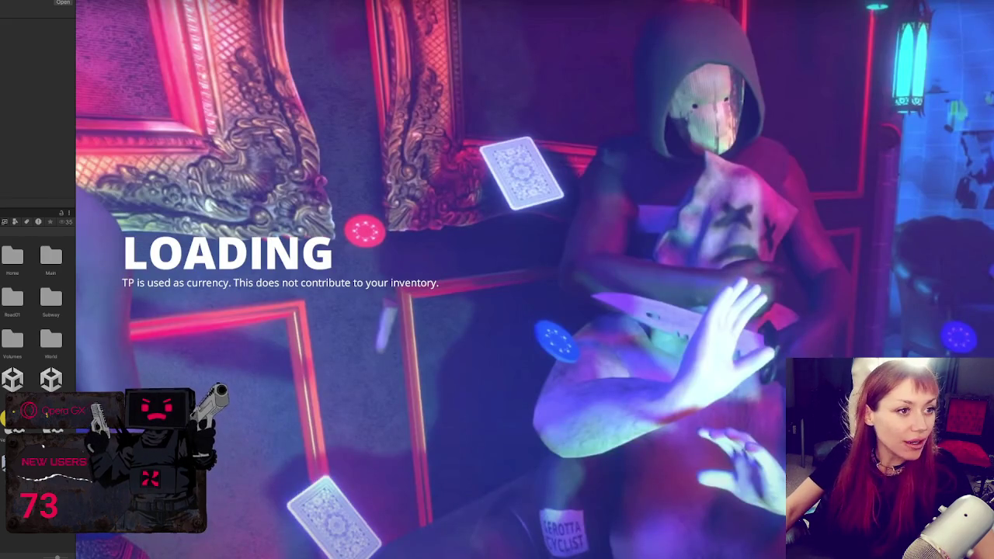
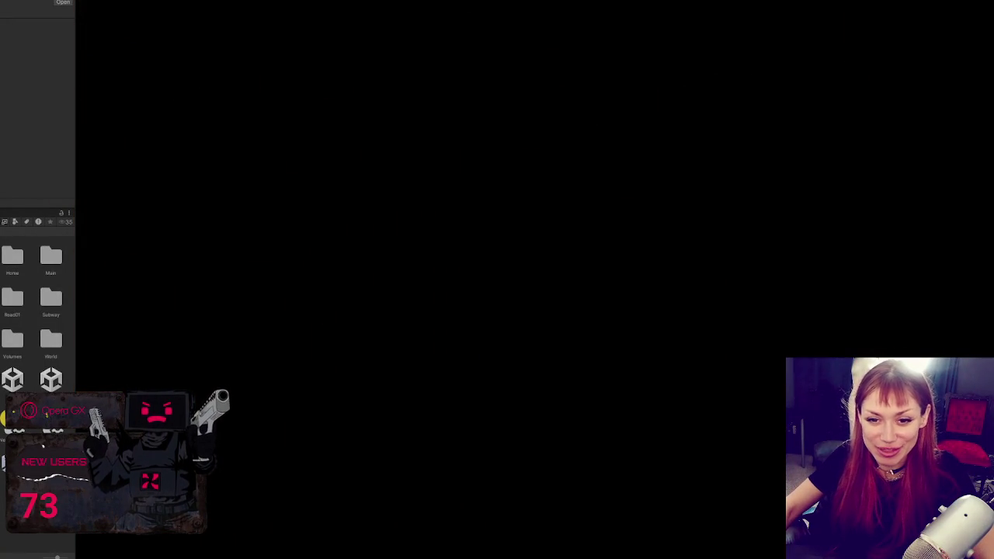
# - Pause and resume the game, walk forward along the alley, then exit Play mode
pyautogui.press('Escape')
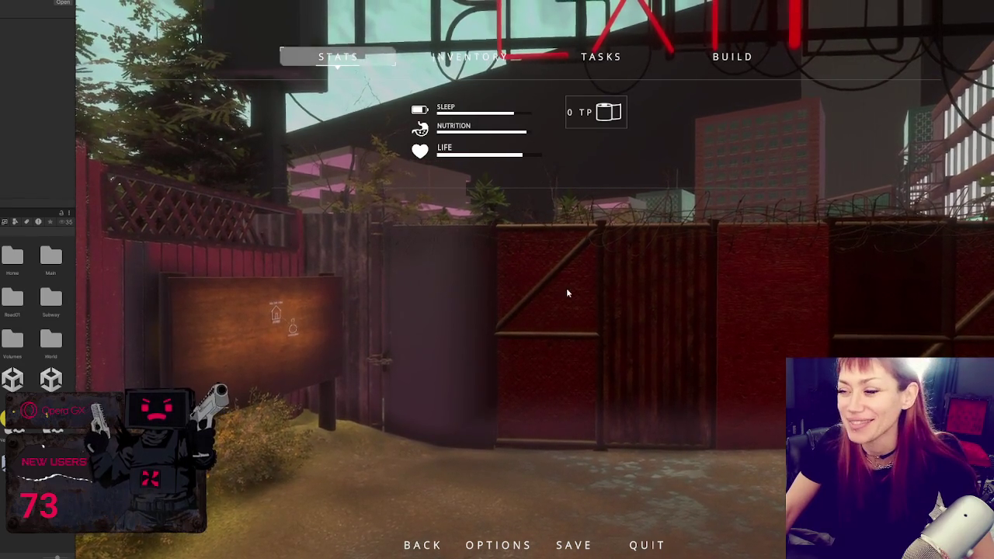
pyautogui.press('Escape')
pyautogui.press('w')
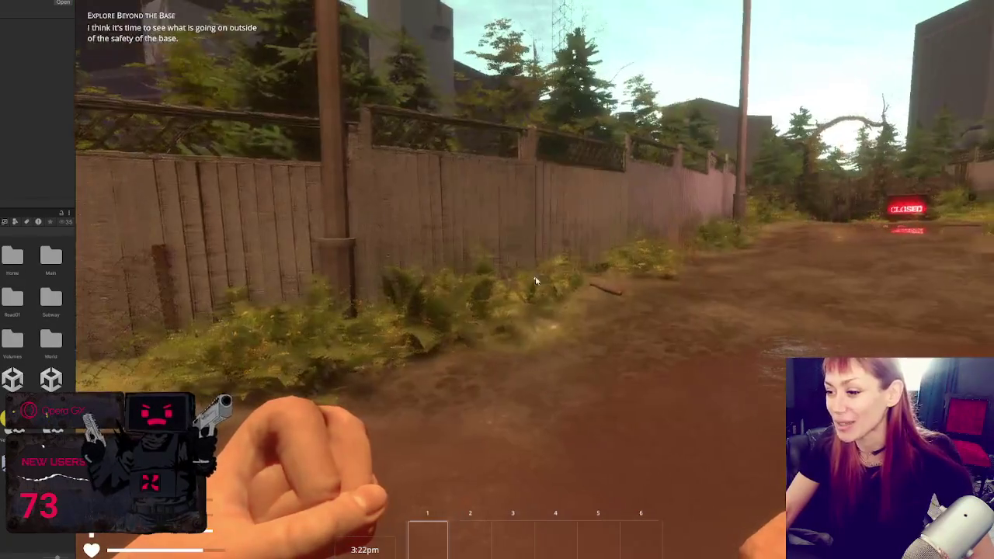
pyautogui.press('Escape')
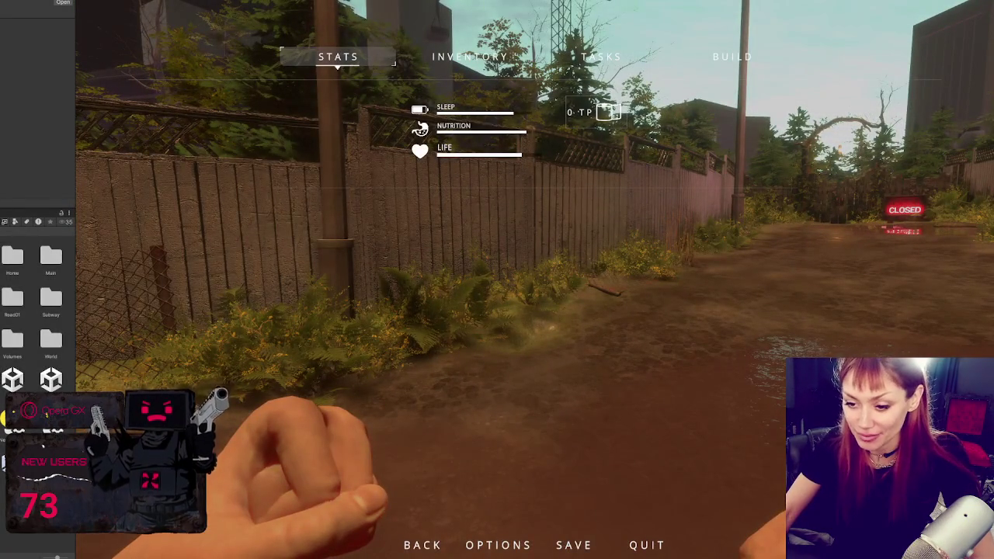
pyautogui.hotkey('ctrl', 'p')
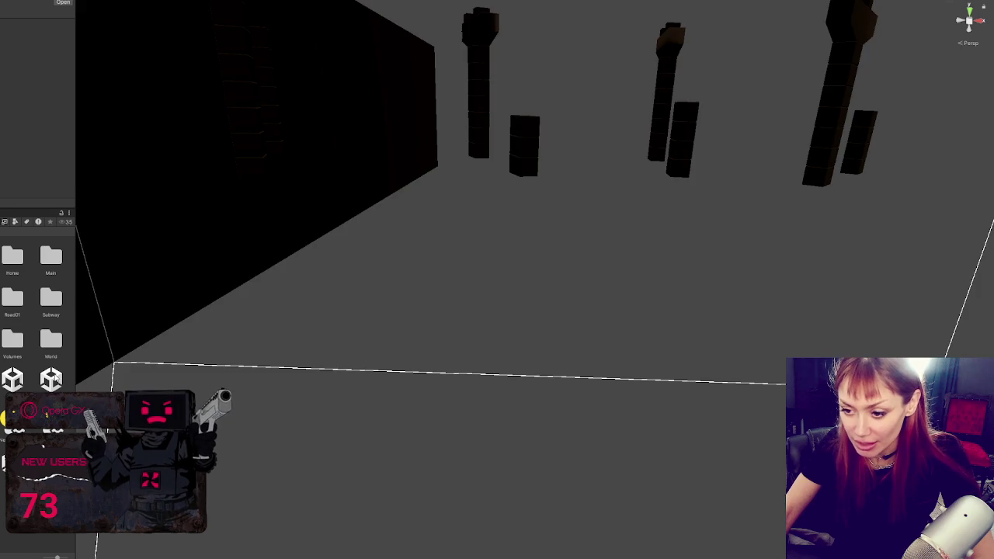
# - Load the forest scene additively alongside the current level
pyautogui.rightClick(51, 381)
pyautogui.click(133, 174)
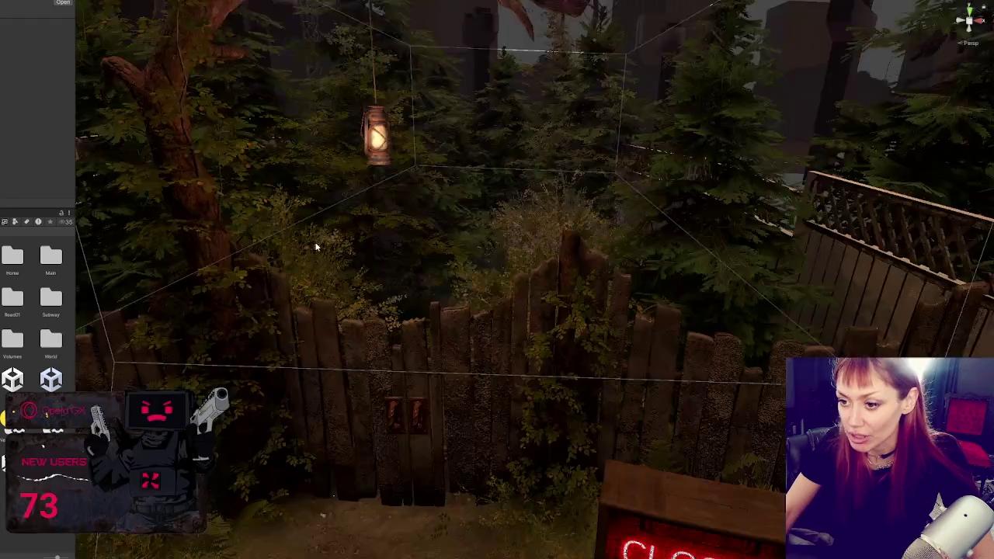
pyautogui.scroll(-10, 364, 285)
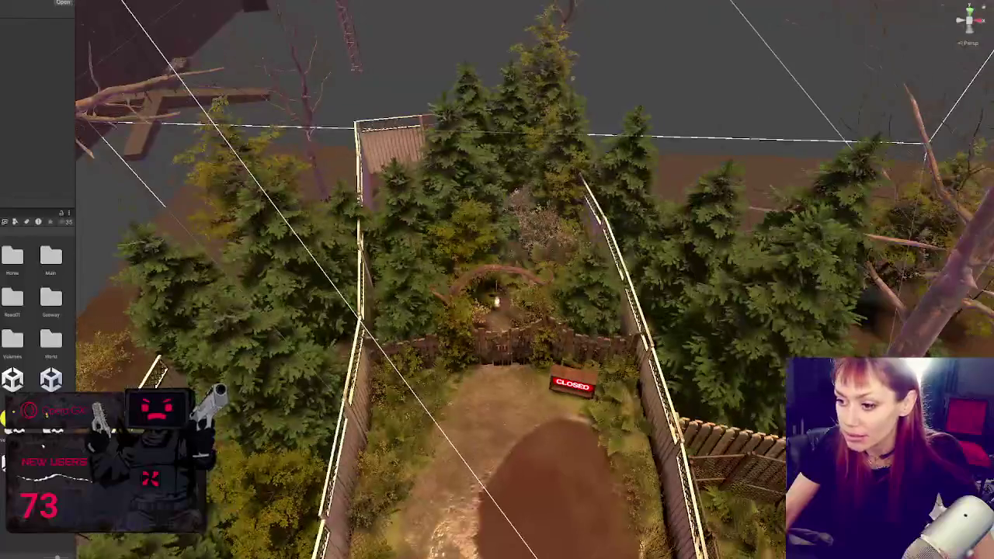
pyautogui.scroll(8, 532, 337)
pyautogui.scroll(-8, 532, 336)
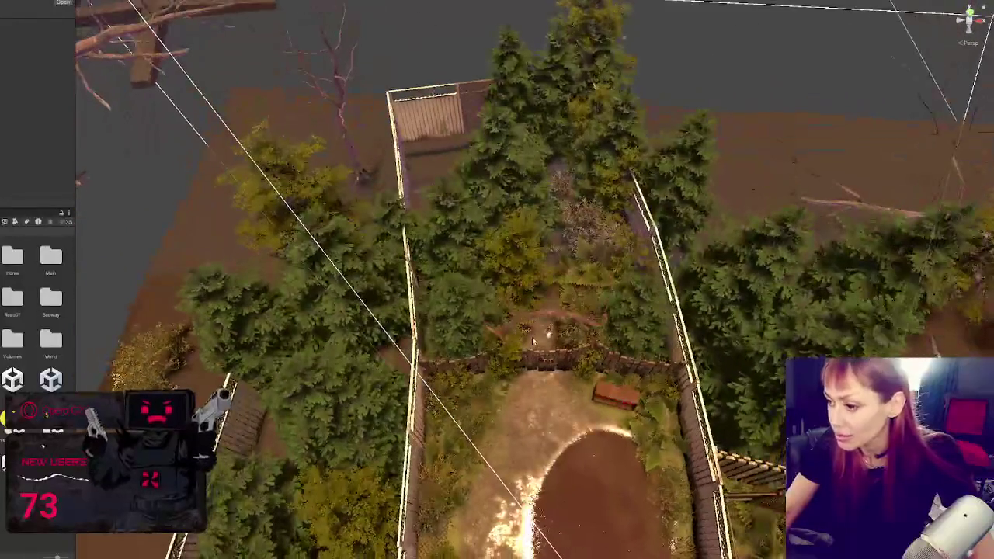
# - Move a bush from inside the enclosure toward the left fence line
pyautogui.click(604, 239)
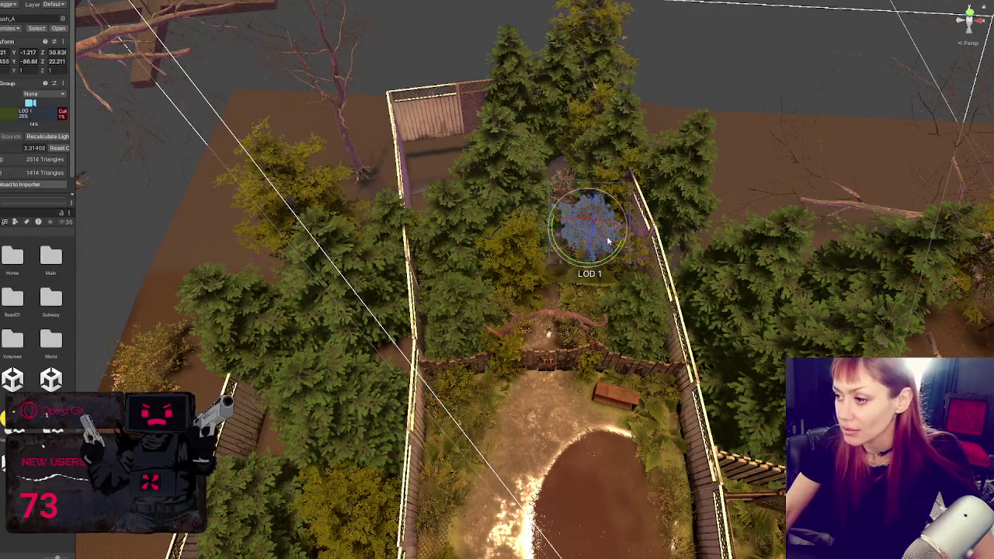
pyautogui.moveTo(575, 230)
pyautogui.mouseDown()
pyautogui.moveTo(365, 200)
pyautogui.moveTo(333, 439)
pyautogui.moveTo(353, 338)
pyautogui.mouseUp()
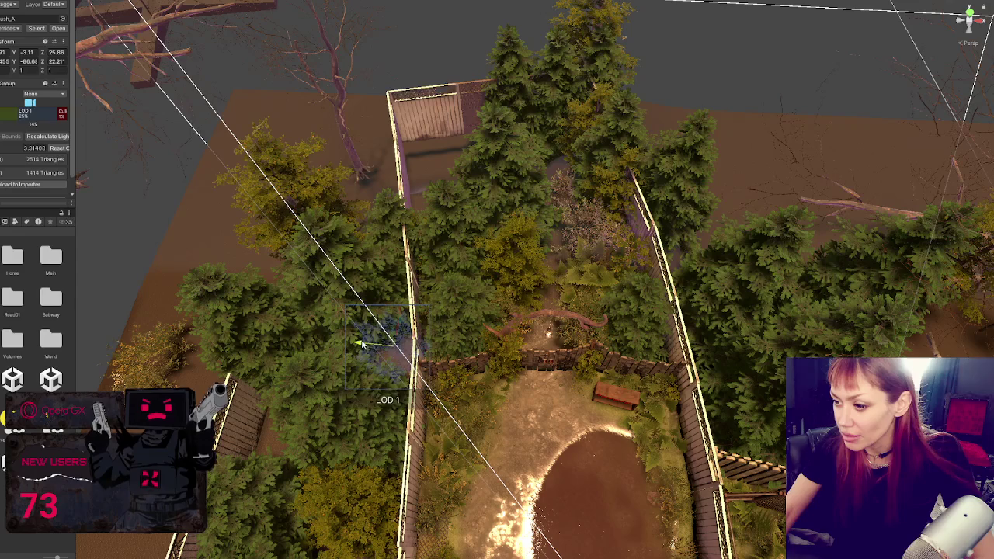
pyautogui.press('f')
pyautogui.moveTo(375, 352)
pyautogui.mouseDown()
pyautogui.moveTo(328, 360)
pyautogui.moveTo(568, 287)
pyautogui.moveTo(500, 270)
pyautogui.moveTo(419, 278)
pyautogui.moveTo(234, 263)
pyautogui.moveTo(462, 217)
pyautogui.mouseUp()
pyautogui.click(567, 288)
pyautogui.click(533, 285)
pyautogui.press('e')
pyautogui.press('w')
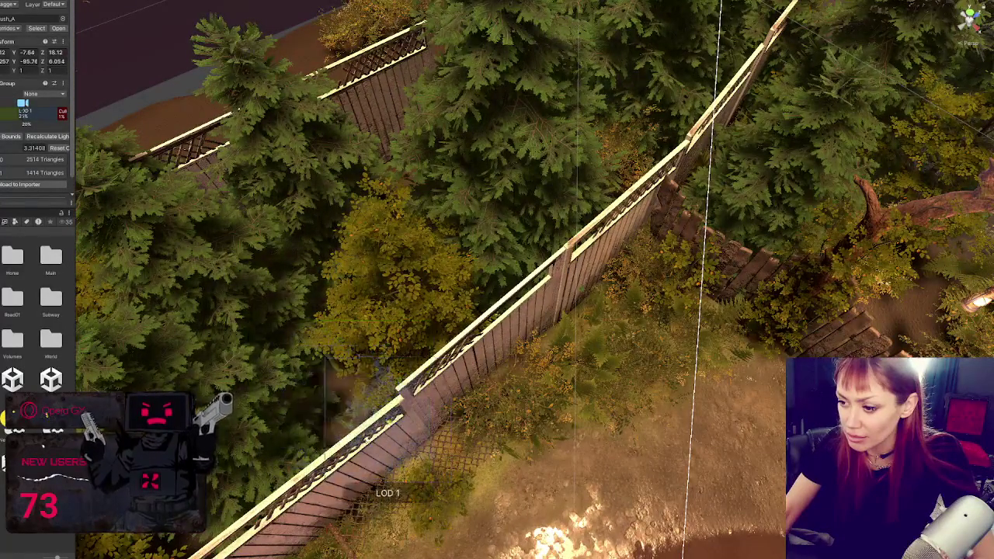
pyautogui.press('f')
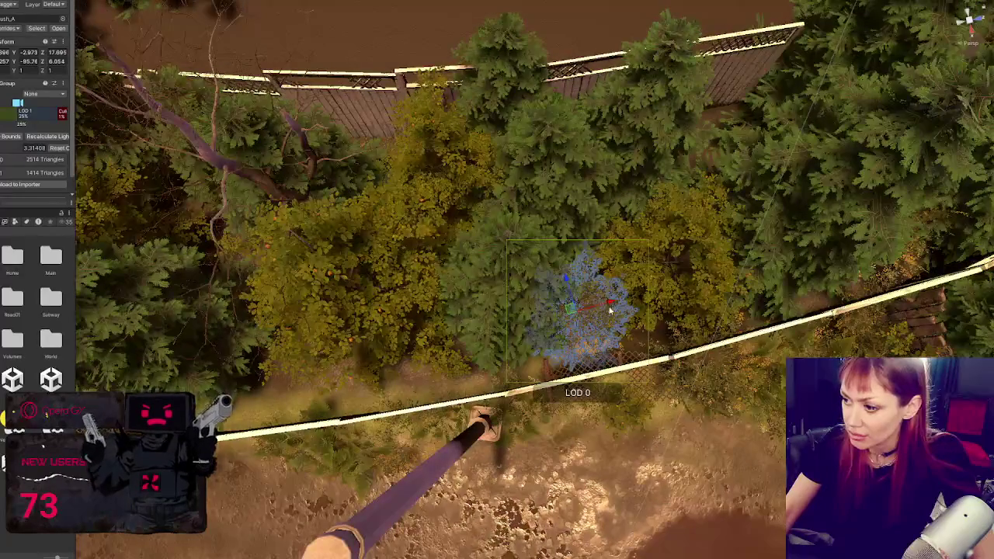
# - Drag the bush down-left and raise it so it sits against the chain-link fence
pyautogui.moveTo(613, 303)
pyautogui.mouseDown()
pyautogui.moveTo(299, 369)
pyautogui.moveTo(291, 380)
pyautogui.moveTo(296, 399)
pyautogui.moveTo(450, 476)
pyautogui.moveTo(546, 371)
pyautogui.mouseUp()
pyautogui.moveTo(557, 412)
pyautogui.mouseDown()
pyautogui.moveTo(544, 343)
pyautogui.moveTo(512, 355)
pyautogui.moveTo(514, 368)
pyautogui.moveTo(520, 346)
pyautogui.moveTo(505, 315)
pyautogui.moveTo(475, 307)
pyautogui.moveTo(531, 354)
pyautogui.moveTo(541, 291)
pyautogui.moveTo(466, 187)
pyautogui.moveTo(517, 194)
pyautogui.moveTo(417, 233)
pyautogui.mouseUp()
pyautogui.scroll(3, 475, 307)
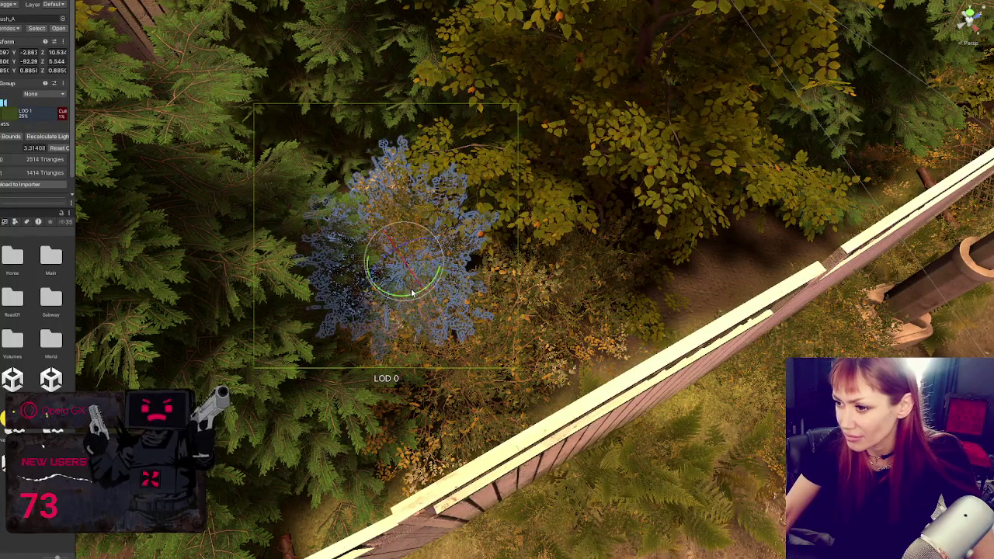
pyautogui.moveTo(413, 292)
pyautogui.mouseDown()
pyautogui.moveTo(455, 284)
pyautogui.moveTo(391, 266)
pyautogui.moveTo(466, 271)
pyautogui.moveTo(522, 293)
pyautogui.moveTo(618, 280)
pyautogui.moveTo(574, 334)
pyautogui.moveTo(411, 478)
pyautogui.mouseUp()
pyautogui.moveTo(438, 448)
pyautogui.mouseDown()
pyautogui.moveTo(299, 287)
pyautogui.moveTo(435, 303)
pyautogui.moveTo(463, 354)
pyautogui.moveTo(507, 372)
pyautogui.moveTo(358, 295)
pyautogui.moveTo(319, 323)
pyautogui.mouseUp()
# - Turn the bush slightly and settle it back just behind the fence
pyautogui.moveTo(370, 273)
pyautogui.mouseDown()
pyautogui.moveTo(377, 266)
pyautogui.moveTo(373, 277)
pyautogui.moveTo(390, 293)
pyautogui.moveTo(402, 269)
pyautogui.moveTo(369, 311)
pyautogui.moveTo(381, 342)
pyautogui.moveTo(410, 357)
pyautogui.moveTo(295, 359)
pyautogui.mouseUp()
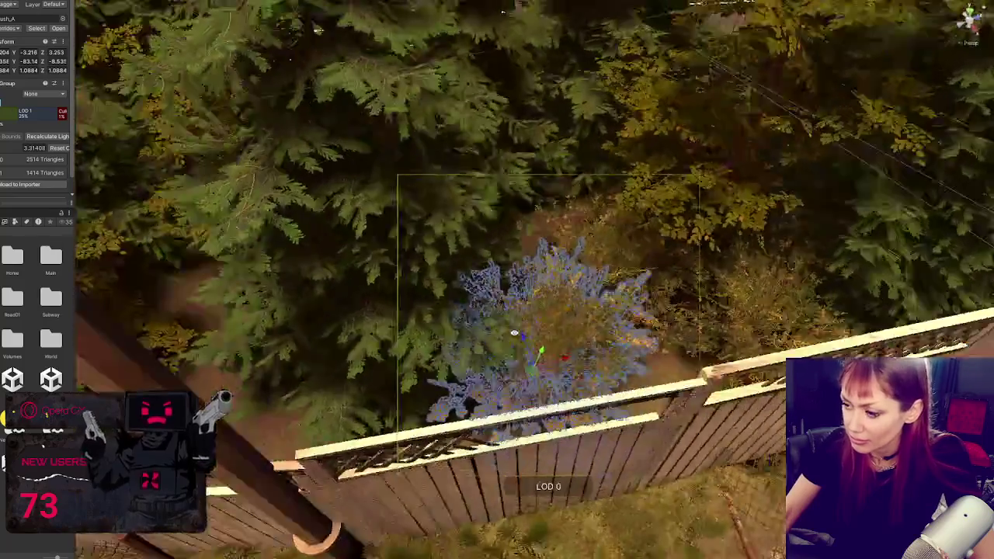
pyautogui.moveTo(514, 332)
pyautogui.mouseDown()
pyautogui.moveTo(528, 349)
pyautogui.moveTo(526, 376)
pyautogui.mouseUp()
pyautogui.press('f')
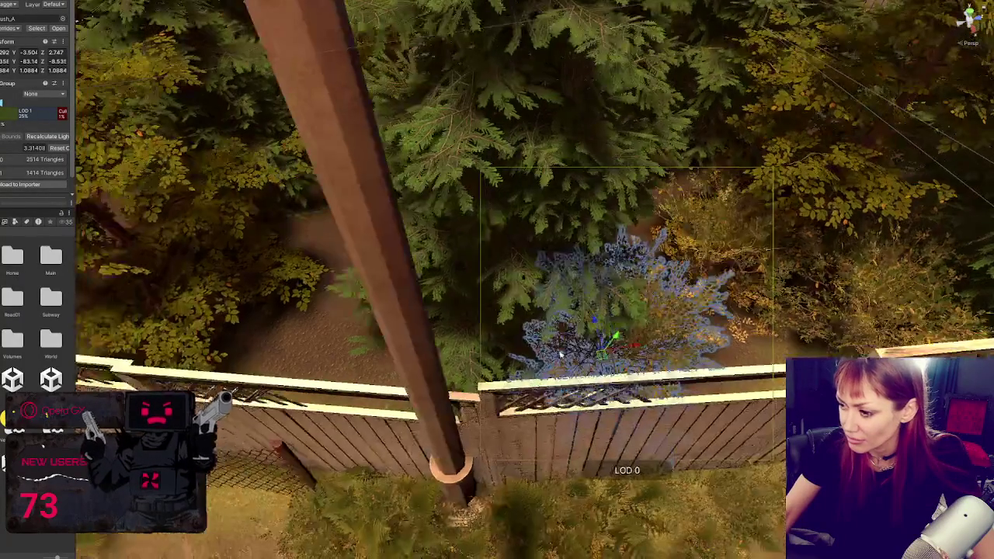
pyautogui.moveTo(595, 333); pyautogui.dragTo(288, 355)
pyautogui.press('f')
pyautogui.moveTo(491, 365)
pyautogui.mouseDown()
pyautogui.moveTo(477, 366)
pyautogui.moveTo(477, 288)
pyautogui.moveTo(475, 338)
pyautogui.moveTo(470, 321)
pyautogui.moveTo(485, 353)
pyautogui.moveTo(555, 326)
pyautogui.moveTo(301, 359)
pyautogui.moveTo(645, 272)
pyautogui.moveTo(649, 308)
pyautogui.moveTo(563, 334)
pyautogui.moveTo(575, 344)
pyautogui.moveTo(531, 378)
pyautogui.moveTo(619, 390)
pyautogui.mouseUp()
# - Rotate the bush around its vertical axis and slide it back onto the fence line
pyautogui.press('e')
pyautogui.moveTo(616, 356)
pyautogui.mouseDown()
pyautogui.moveTo(604, 370)
pyautogui.moveTo(622, 324)
pyautogui.moveTo(644, 347)
pyautogui.mouseUp()
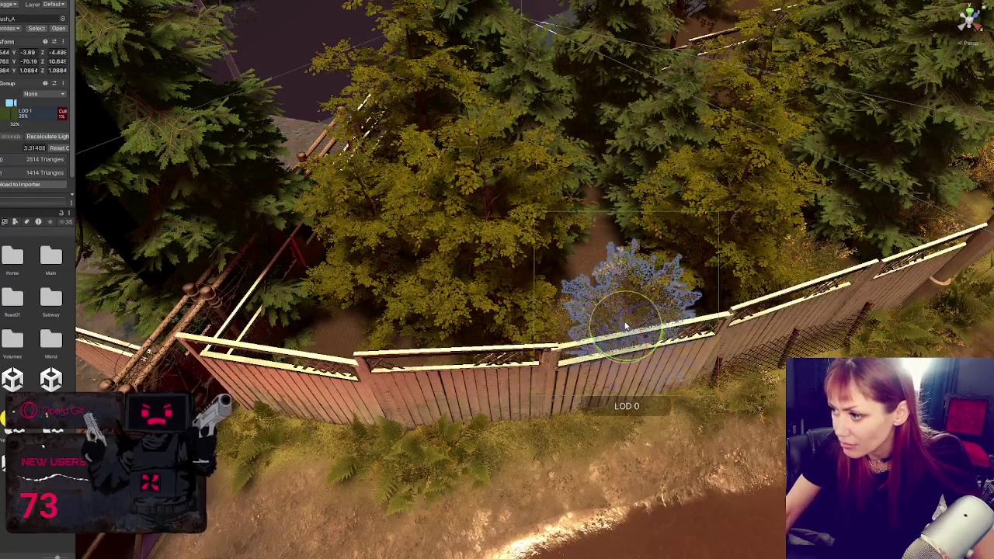
pyautogui.press('w')
pyautogui.moveTo(615, 315)
pyautogui.mouseDown()
pyautogui.moveTo(590, 260)
pyautogui.moveTo(617, 294)
pyautogui.mouseUp()
pyautogui.press('e')
pyautogui.press('w')
pyautogui.moveTo(588, 256); pyautogui.dragTo(470, 318)
pyautogui.moveTo(472, 358); pyautogui.dragTo(367, 329)
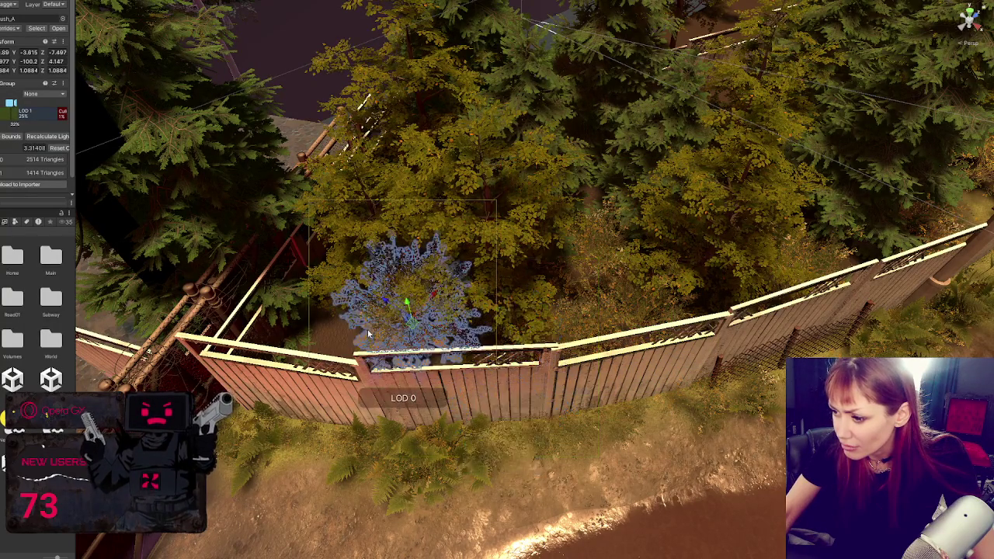
pyautogui.press('f')
pyautogui.moveTo(509, 299)
pyautogui.mouseDown()
pyautogui.moveTo(463, 365)
pyautogui.moveTo(455, 346)
pyautogui.moveTo(317, 275)
pyautogui.mouseUp()
# - Scale the bush down to 0.953 and shift it further down-right
pyautogui.press('r')
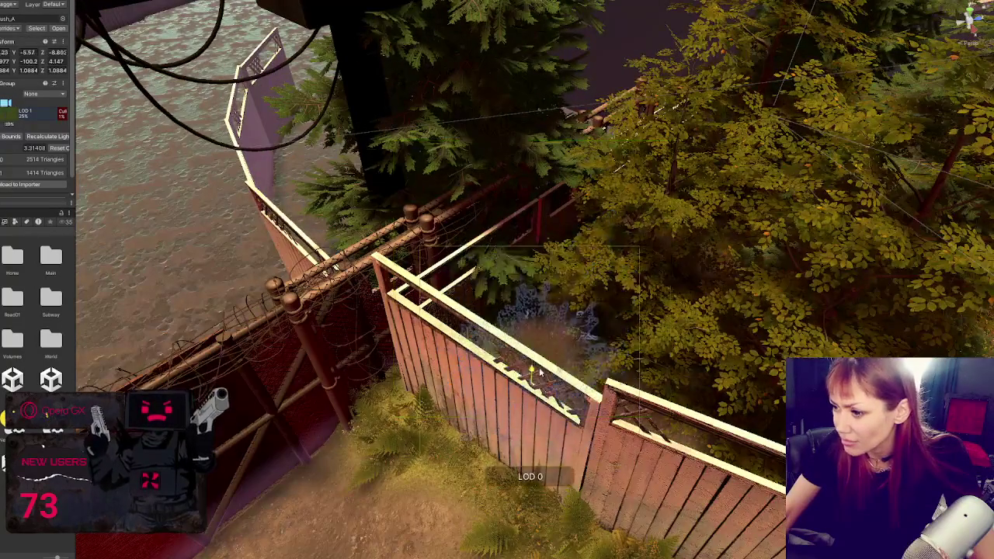
pyautogui.moveTo(533, 348)
pyautogui.mouseDown()
pyautogui.moveTo(521, 361)
pyautogui.moveTo(567, 300)
pyautogui.moveTo(509, 286)
pyautogui.moveTo(549, 387)
pyautogui.mouseUp()
pyautogui.press('w')
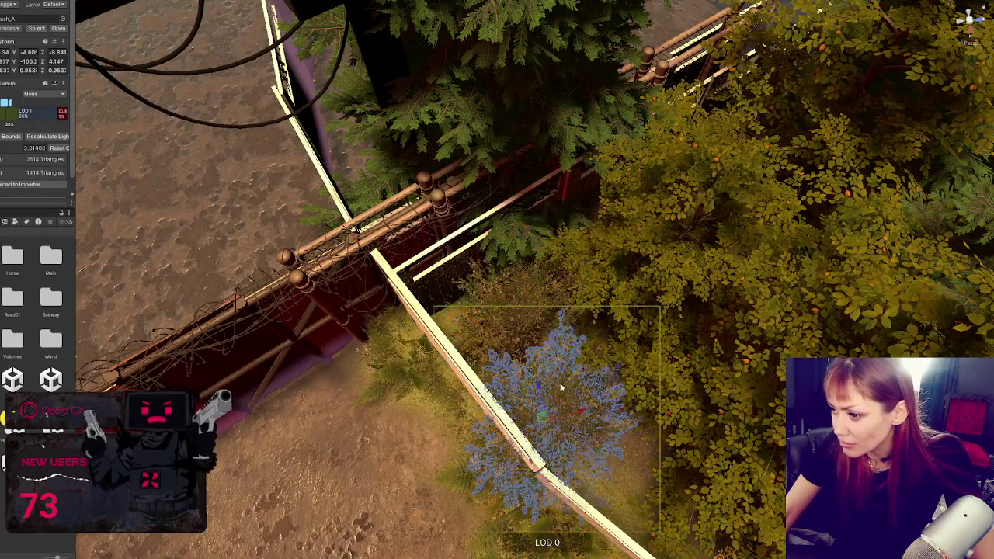
pyautogui.moveTo(588, 414)
pyautogui.mouseDown()
pyautogui.moveTo(590, 429)
pyautogui.moveTo(621, 366)
pyautogui.moveTo(499, 388)
pyautogui.moveTo(544, 425)
pyautogui.moveTo(512, 423)
pyautogui.moveTo(612, 373)
pyautogui.mouseUp()
pyautogui.press('e')
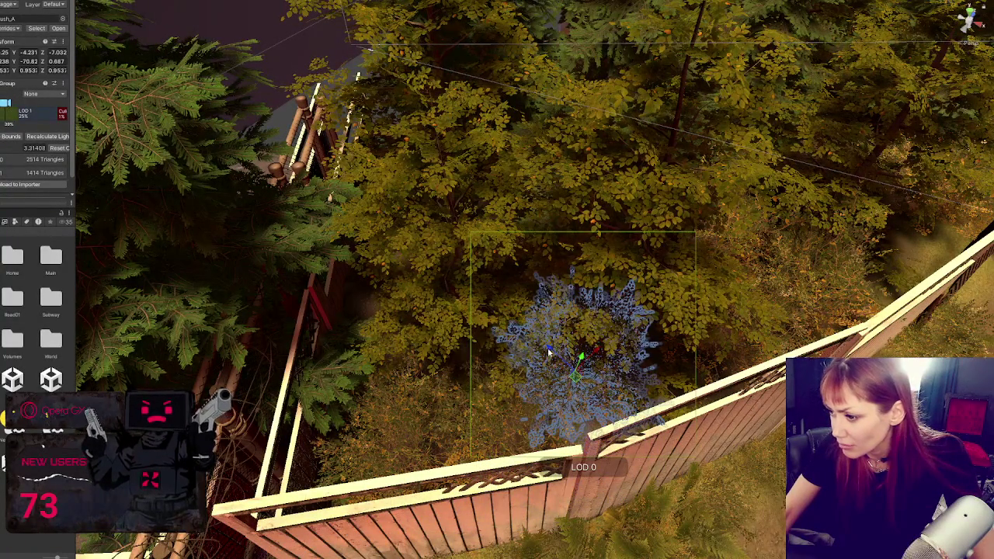
# - Slide the beech tree behind the centre of the fence
pyautogui.moveTo(605, 398)
pyautogui.mouseDown()
pyautogui.moveTo(590, 357)
pyautogui.moveTo(499, 226)
pyautogui.moveTo(509, 167)
pyautogui.moveTo(576, 342)
pyautogui.moveTo(582, 466)
pyautogui.mouseUp()
pyautogui.moveTo(752, 237)
pyautogui.mouseDown()
pyautogui.moveTo(492, 160)
pyautogui.moveTo(388, 223)
pyautogui.moveTo(437, 92)
pyautogui.moveTo(435, 113)
pyautogui.mouseUp()
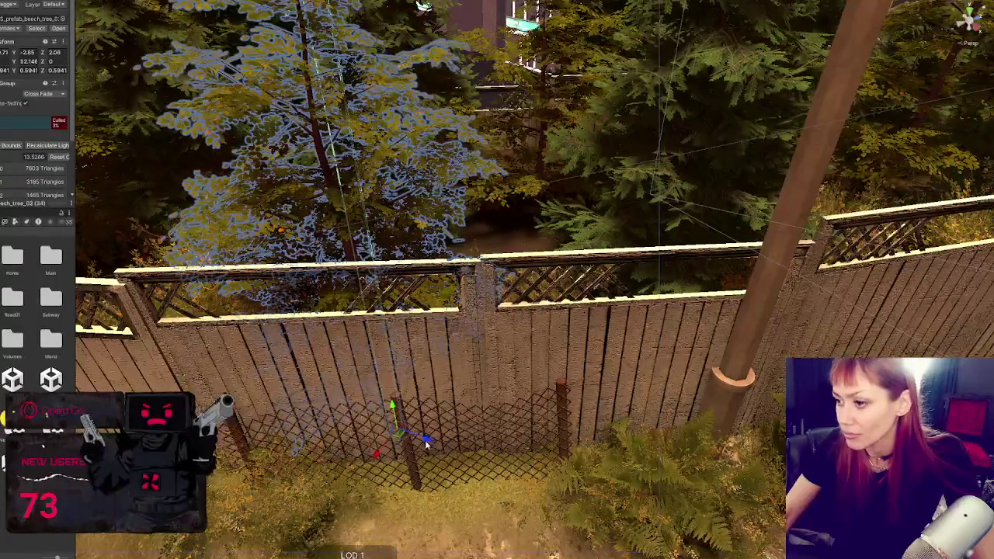
pyautogui.moveTo(379, 459)
pyautogui.mouseDown()
pyautogui.moveTo(451, 357)
pyautogui.moveTo(482, 345)
pyautogui.moveTo(544, 354)
pyautogui.moveTo(504, 346)
pyautogui.moveTo(459, 365)
pyautogui.moveTo(497, 217)
pyautogui.moveTo(608, 291)
pyautogui.moveTo(626, 270)
pyautogui.moveTo(556, 237)
pyautogui.moveTo(332, 177)
pyautogui.moveTo(423, 204)
pyautogui.mouseUp()
# - Move the beech tree beside the fir up and to the right behind the fence
pyautogui.click(498, 218)
pyautogui.click(528, 233)
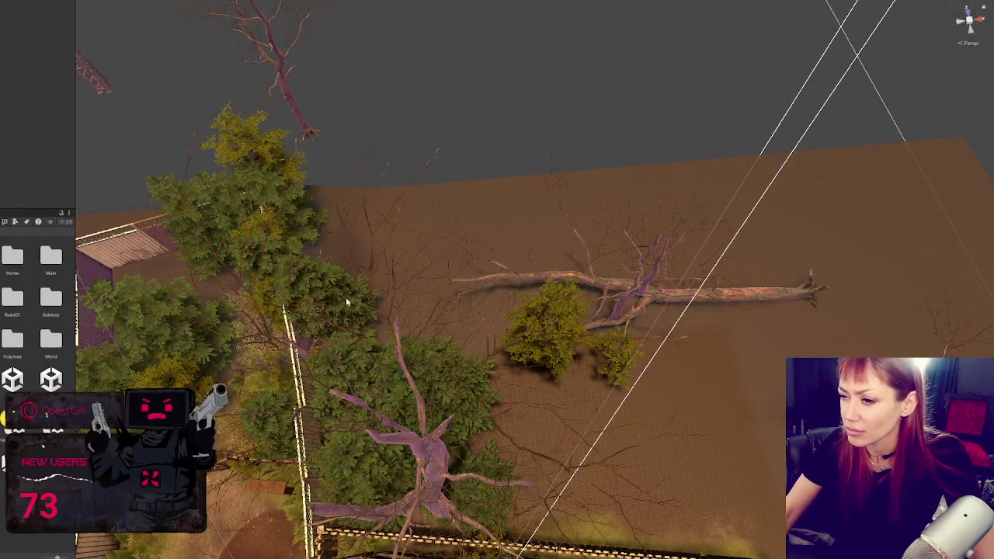
pyautogui.click(345, 296)
pyautogui.moveTo(652, 84)
pyautogui.mouseDown()
pyautogui.moveTo(532, 181)
pyautogui.moveTo(333, 305)
pyautogui.moveTo(411, 311)
pyautogui.moveTo(455, 351)
pyautogui.mouseUp()
pyautogui.scroll(5, 454, 351)
pyautogui.click(448, 253)
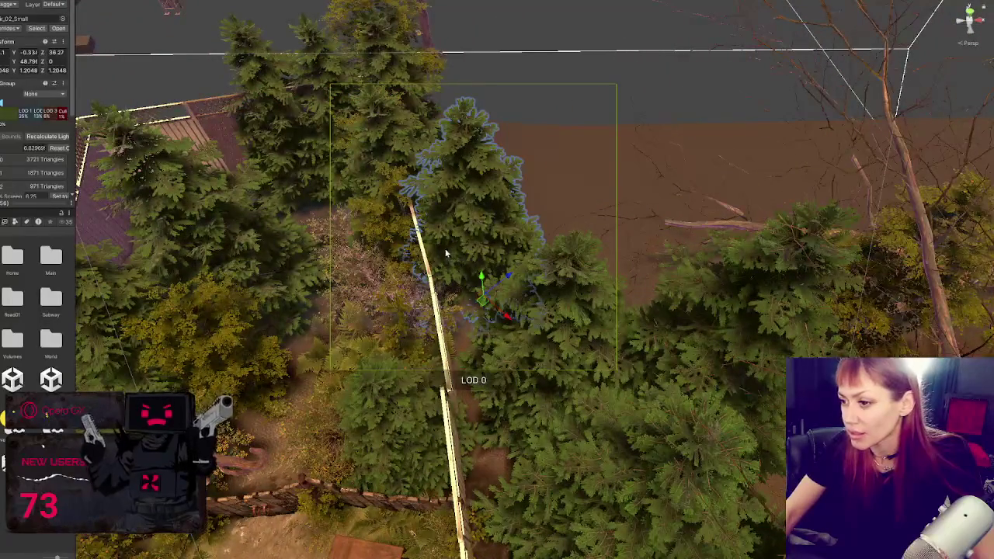
pyautogui.click(382, 231)
pyautogui.moveTo(431, 288)
pyautogui.mouseDown()
pyautogui.moveTo(479, 211)
pyautogui.moveTo(546, 267)
pyautogui.moveTo(587, 200)
pyautogui.moveTo(585, 209)
pyautogui.moveTo(641, 265)
pyautogui.moveTo(662, 262)
pyautogui.moveTo(610, 313)
pyautogui.moveTo(676, 284)
pyautogui.mouseUp()
# - Lower and turn the fir tree, then move it back behind the fence
pyautogui.click(481, 227)
pyautogui.press('e')
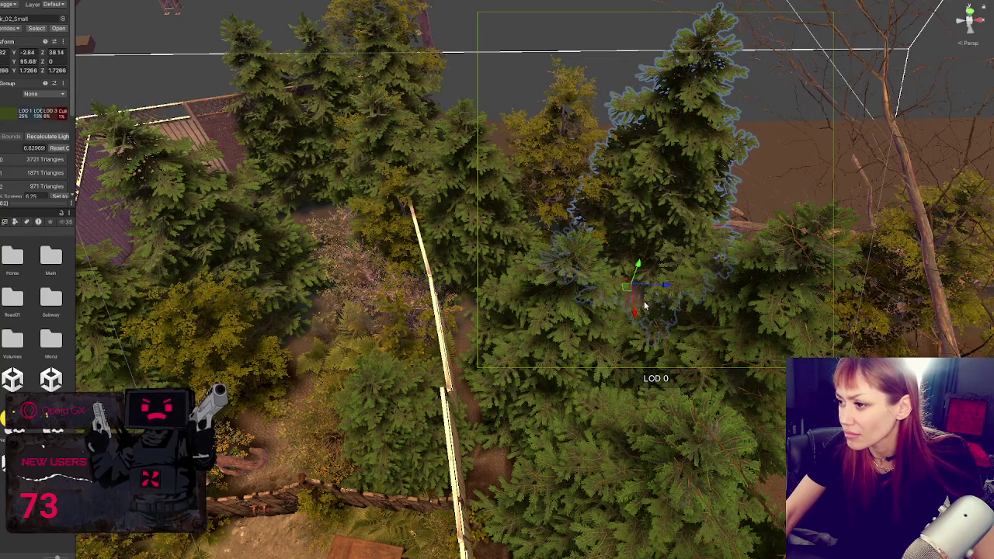
pyautogui.moveTo(638, 319)
pyautogui.mouseDown()
pyautogui.moveTo(667, 230)
pyautogui.moveTo(554, 228)
pyautogui.moveTo(551, 245)
pyautogui.moveTo(554, 186)
pyautogui.mouseUp()
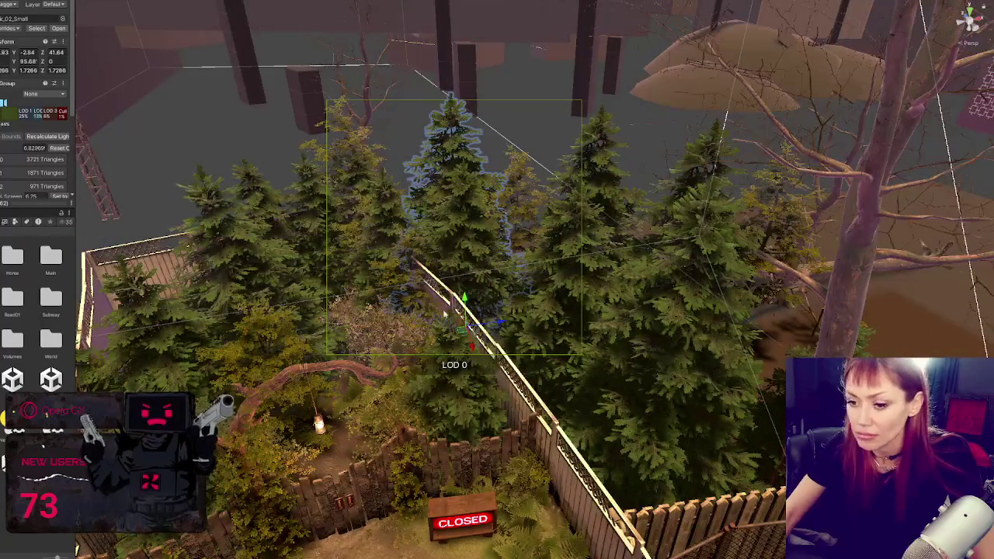
pyautogui.press('Escape')
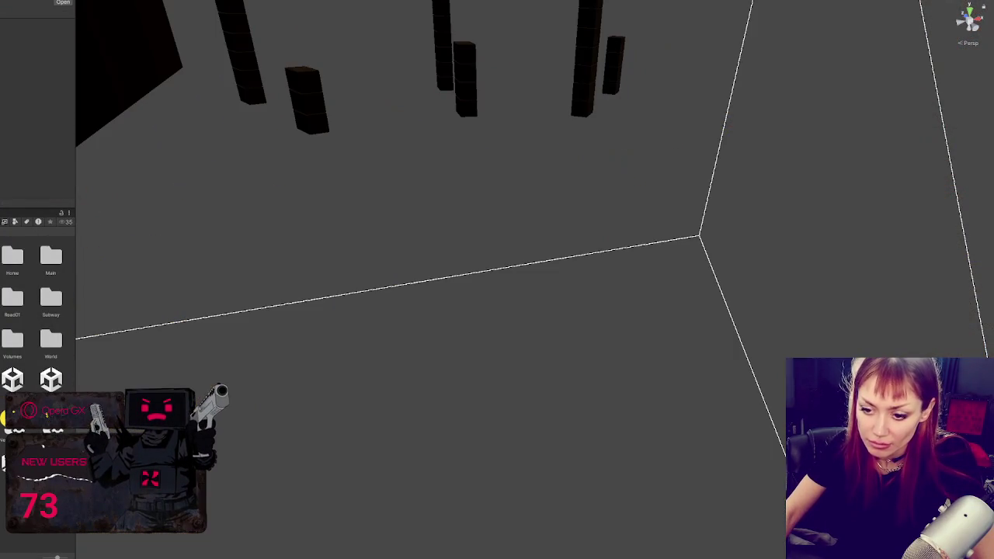
# - Load the scene asset from the Project panel with Open Scene Additive
pyautogui.rightClick(67, 282)
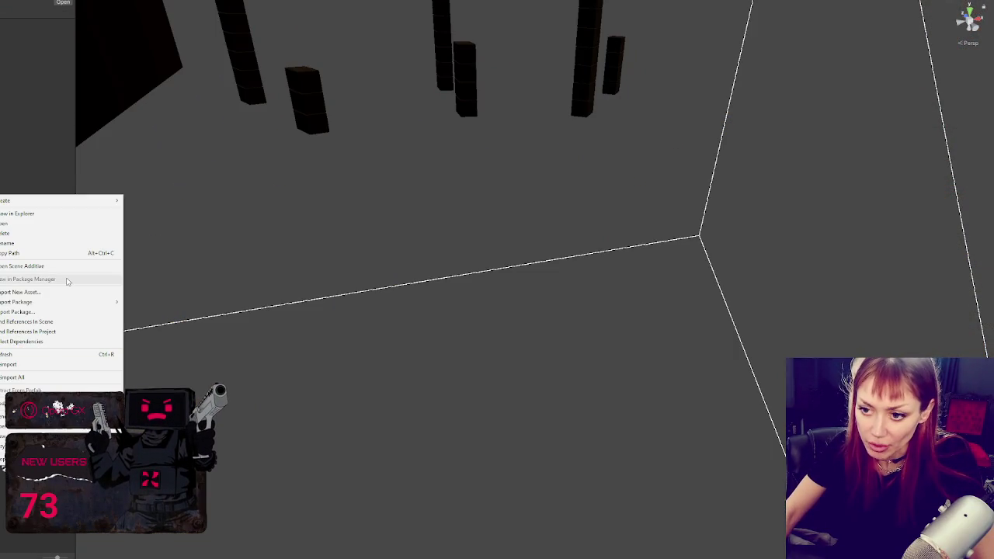
pyautogui.click(69, 266)
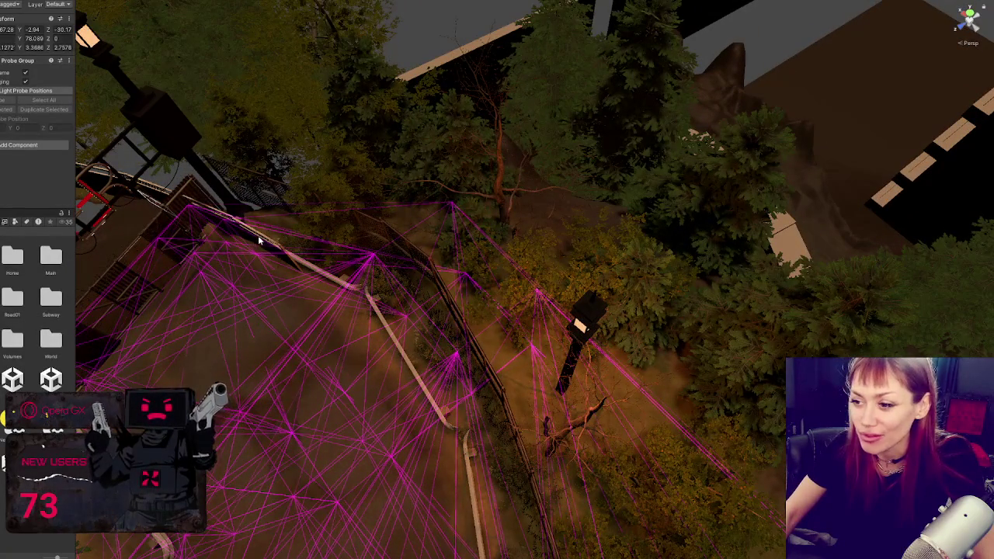
# - Select and frame the chainlink fence panel next to the bush
pyautogui.click(258, 235)
pyautogui.click(389, 238)
pyautogui.press('f')
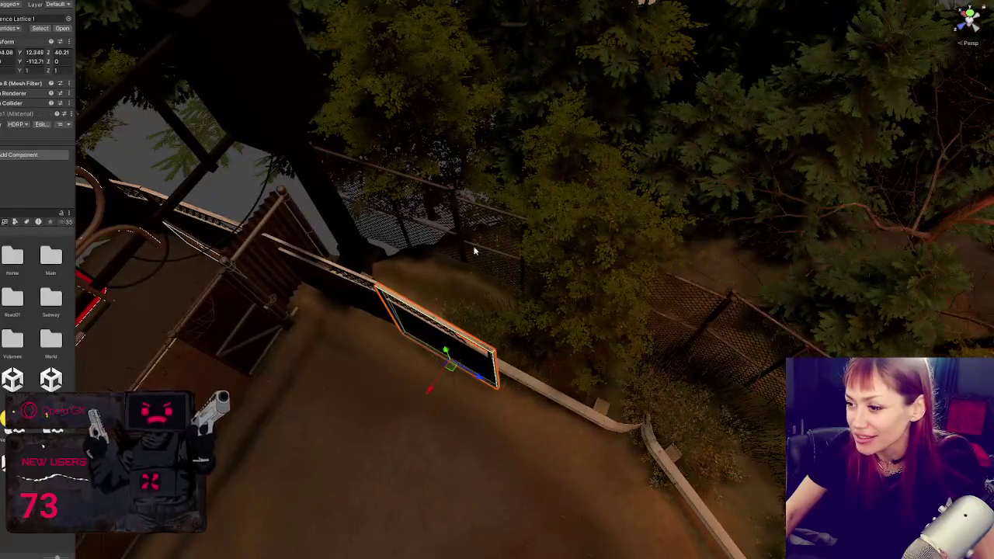
pyautogui.click(466, 288)
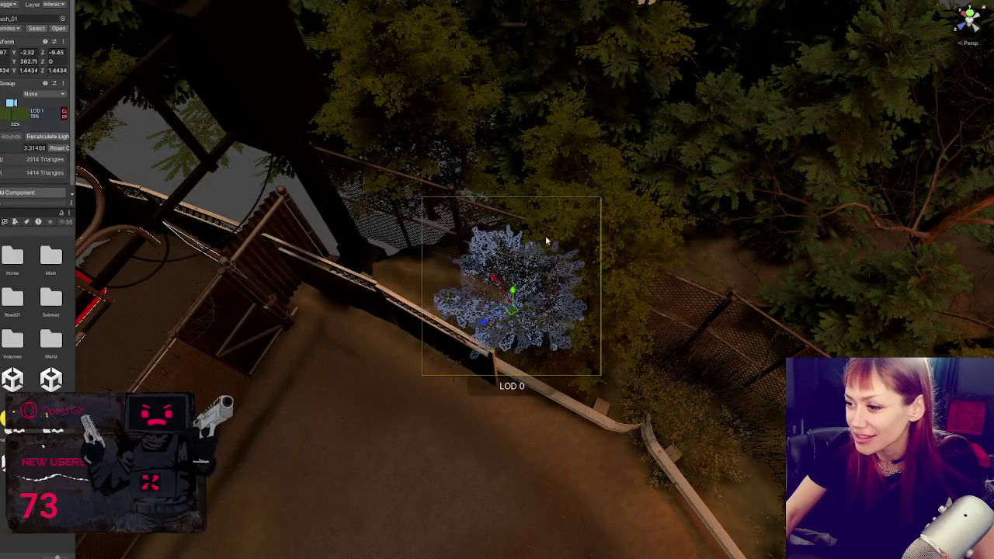
pyautogui.press('f')
pyautogui.click(318, 268)
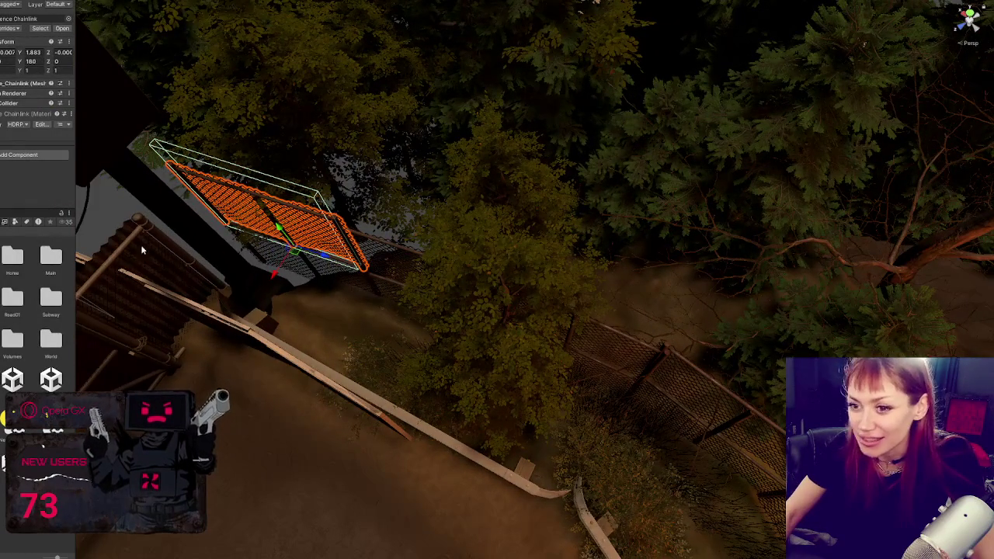
# - Rotate the chainlink panel flatter and move it down toward the guardrail
pyautogui.hotkey('ctrl', 'z')
pyautogui.moveTo(326, 297); pyautogui.dragTo(407, 307)
pyautogui.press('w')
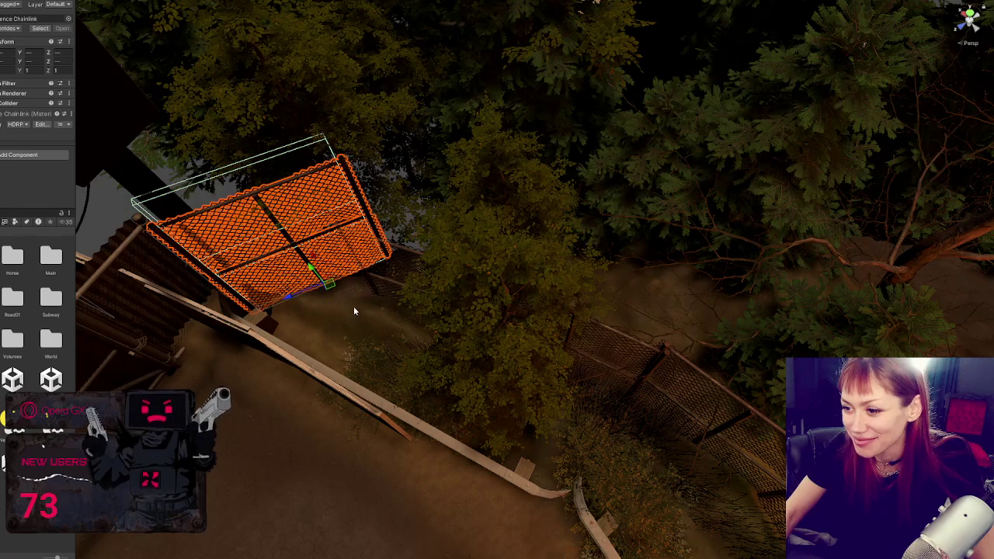
pyautogui.moveTo(315, 273)
pyautogui.mouseDown()
pyautogui.moveTo(343, 383)
pyautogui.moveTo(456, 410)
pyautogui.moveTo(429, 413)
pyautogui.mouseUp()
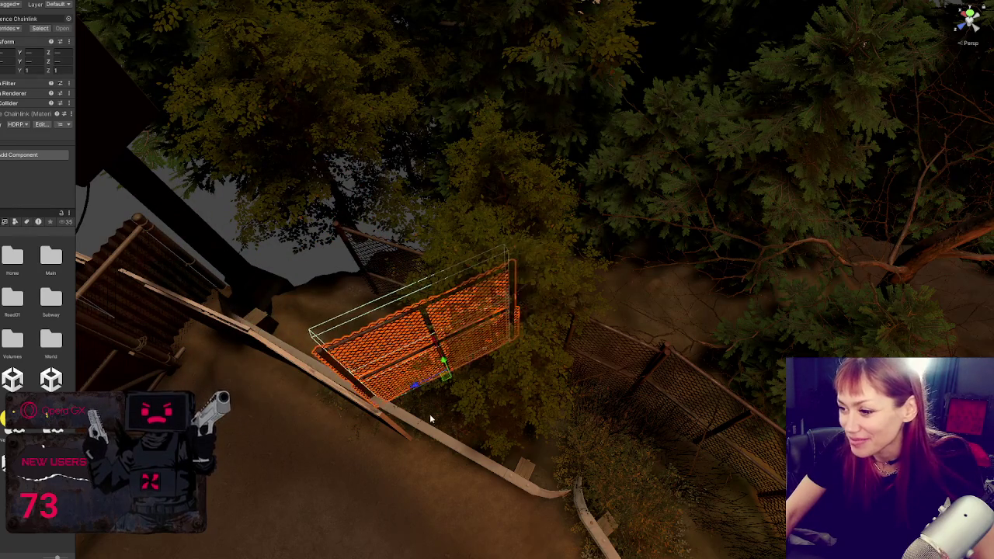
pyautogui.moveTo(434, 348)
pyautogui.mouseDown()
pyautogui.moveTo(464, 372)
pyautogui.moveTo(431, 420)
pyautogui.mouseUp()
pyautogui.click(441, 427)
pyautogui.click(439, 426)
pyautogui.click(439, 426)
pyautogui.click(437, 424)
# - Turn the fence panel around its vertical axis and lower it to the ground
pyautogui.moveTo(437, 425)
pyautogui.mouseDown()
pyautogui.moveTo(470, 409)
pyautogui.moveTo(479, 435)
pyautogui.mouseUp()
pyautogui.press('e')
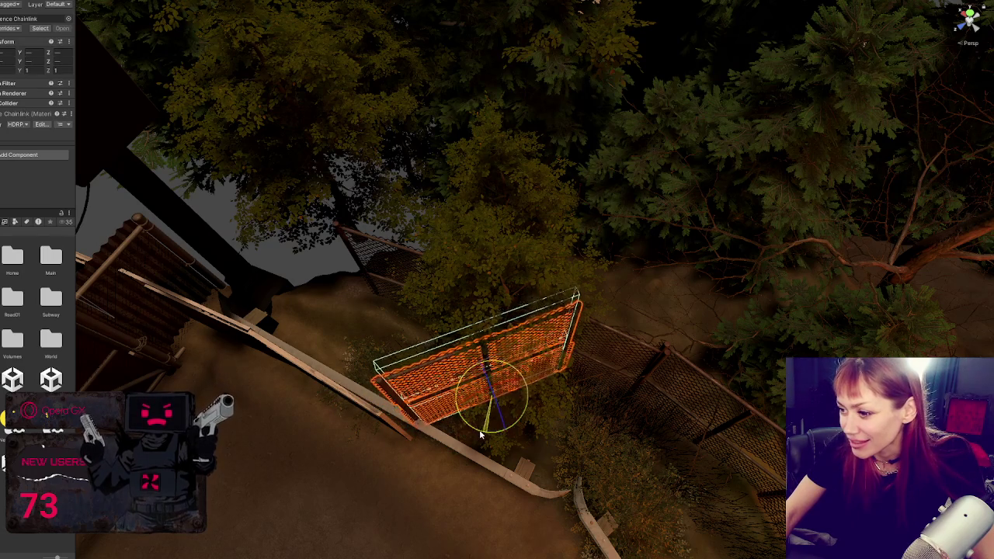
pyautogui.moveTo(482, 372)
pyautogui.mouseDown()
pyautogui.moveTo(476, 348)
pyautogui.moveTo(463, 368)
pyautogui.mouseUp()
pyautogui.press('f')
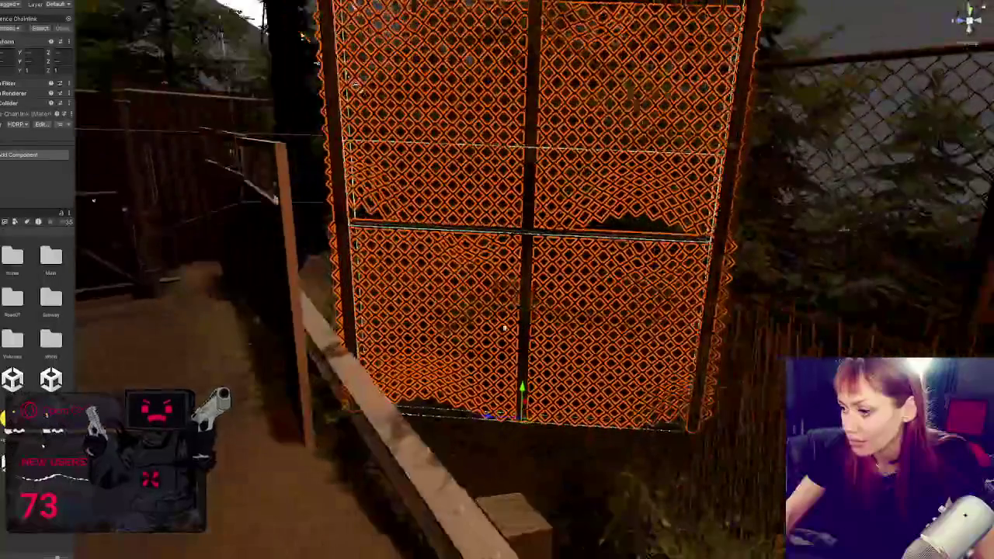
pyautogui.moveTo(530, 347)
pyautogui.mouseDown()
pyautogui.moveTo(528, 481)
pyautogui.moveTo(504, 268)
pyautogui.moveTo(566, 288)
pyautogui.moveTo(474, 259)
pyautogui.moveTo(571, 310)
pyautogui.mouseUp()
# - Revert the fence panel's last change and delete the tree beside the fence
pyautogui.hotkey('ctrl', 'z')
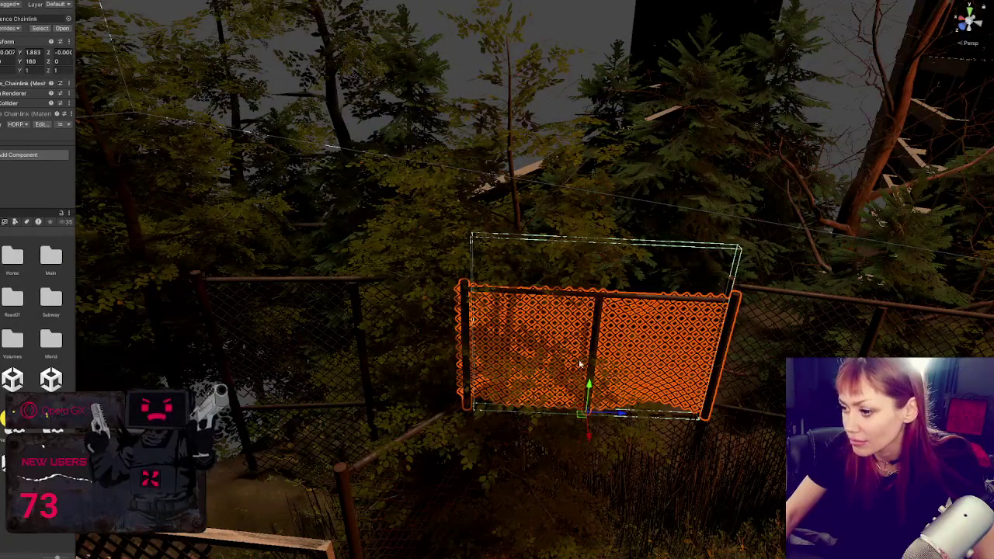
pyautogui.click(404, 463)
pyautogui.hotkey('ctrl', 'z')
pyautogui.moveTo(404, 463)
pyautogui.mouseDown()
pyautogui.moveTo(477, 320)
pyautogui.moveTo(463, 344)
pyautogui.mouseUp()
pyautogui.keyDown('ctrl'); pyautogui.click(402, 346); pyautogui.keyUp('ctrl')
pyautogui.hotkey('ctrl', 'z')
# - Nudge the fence sections up-left along the guardrail, keeping them upright
pyautogui.keyDown('ctrl'); pyautogui.click(279, 358); pyautogui.keyUp('ctrl')
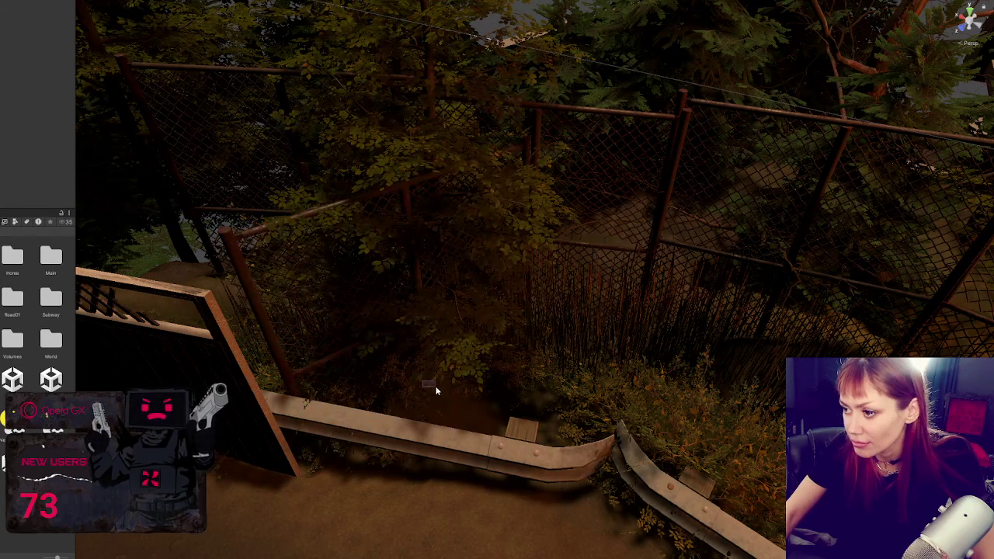
pyautogui.moveTo(420, 386)
pyautogui.mouseDown()
pyautogui.moveTo(466, 419)
pyautogui.moveTo(458, 451)
pyautogui.moveTo(524, 436)
pyautogui.mouseUp()
pyautogui.hotkey('ctrl', 'z')
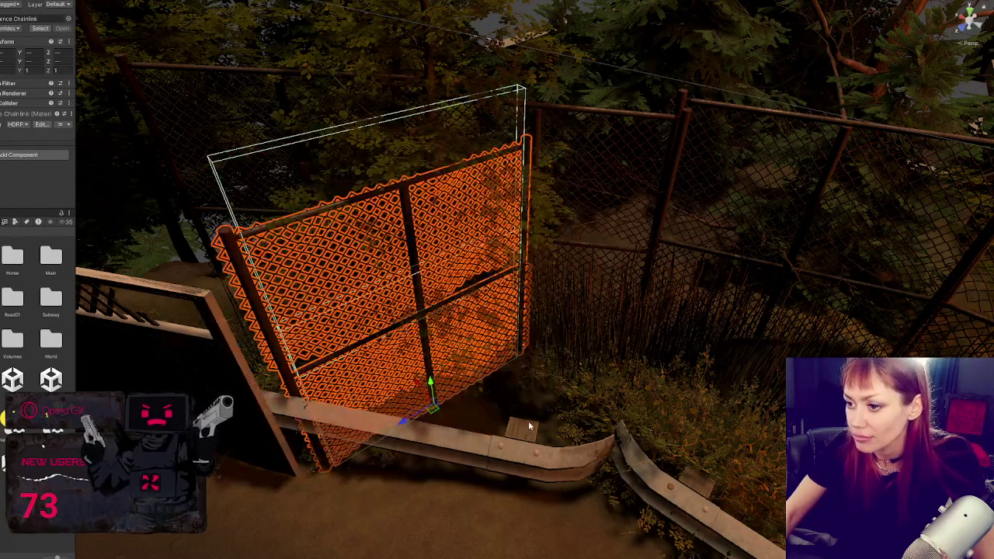
pyautogui.moveTo(417, 385)
pyautogui.mouseDown()
pyautogui.moveTo(390, 360)
pyautogui.moveTo(435, 378)
pyautogui.moveTo(687, 303)
pyautogui.moveTo(535, 306)
pyautogui.moveTo(325, 331)
pyautogui.mouseUp()
pyautogui.moveTo(283, 375)
pyautogui.mouseDown()
pyautogui.moveTo(276, 400)
pyautogui.moveTo(262, 334)
pyautogui.moveTo(279, 340)
pyautogui.moveTo(301, 314)
pyautogui.mouseUp()
pyautogui.hotkey('ctrl', 'z')
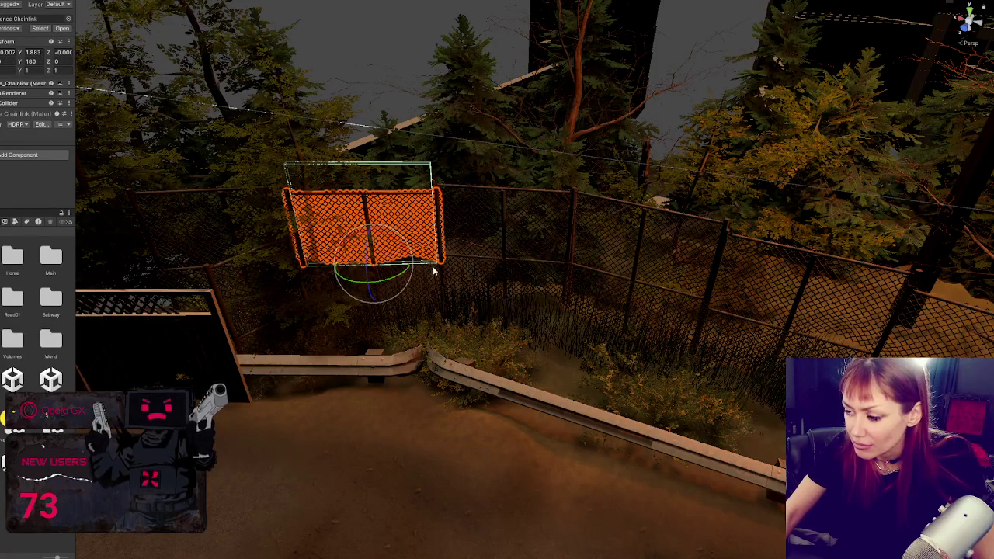
# - Multi-select the chainlink fence panels along the guardrail
pyautogui.click(438, 264)
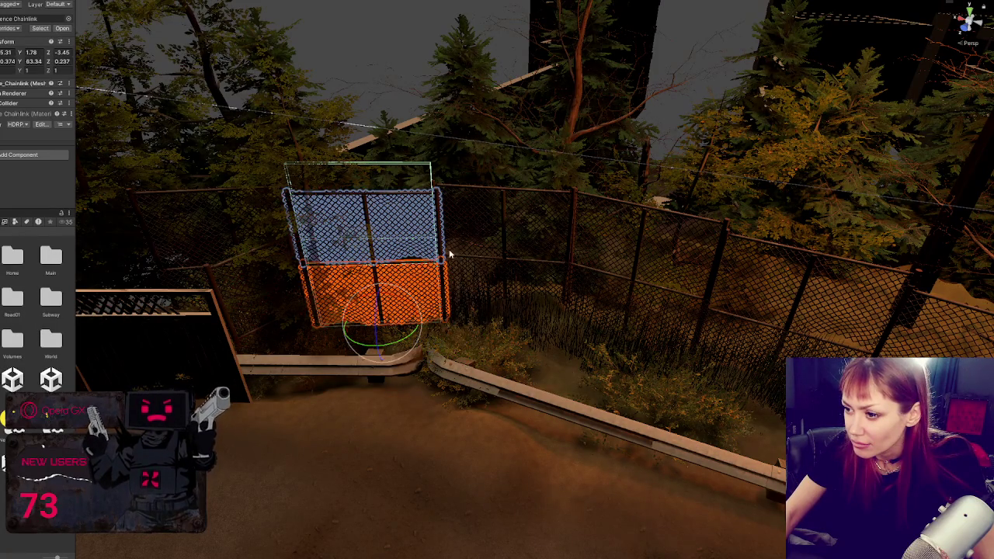
pyautogui.keyDown('shift'); pyautogui.click(439, 252); pyautogui.keyUp('shift')
pyautogui.keyDown('shift'); pyautogui.click(547, 256); pyautogui.keyUp('shift')
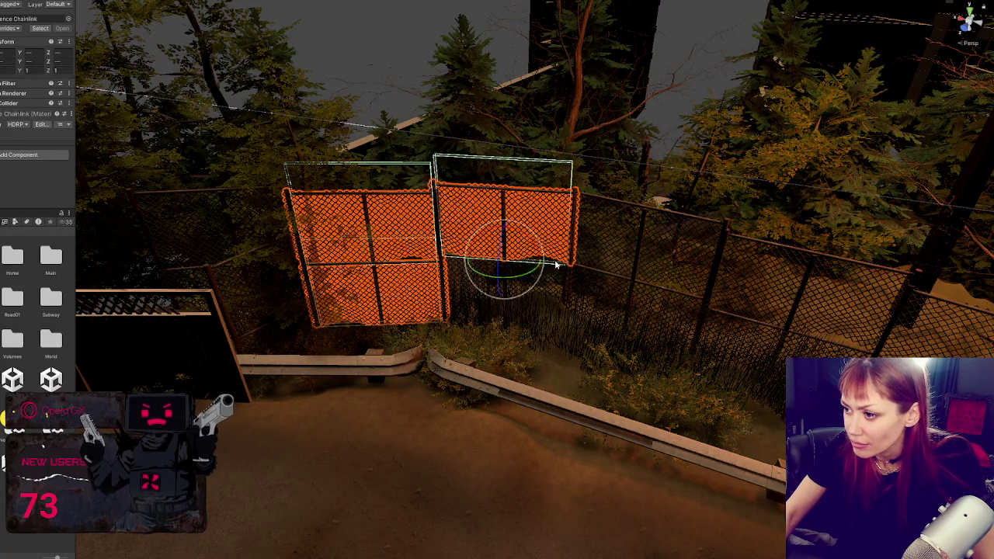
pyautogui.keyDown('shift'); pyautogui.click(565, 273); pyautogui.keyUp('shift')
pyautogui.keyDown('shift'); pyautogui.click(553, 264); pyautogui.keyUp('shift')
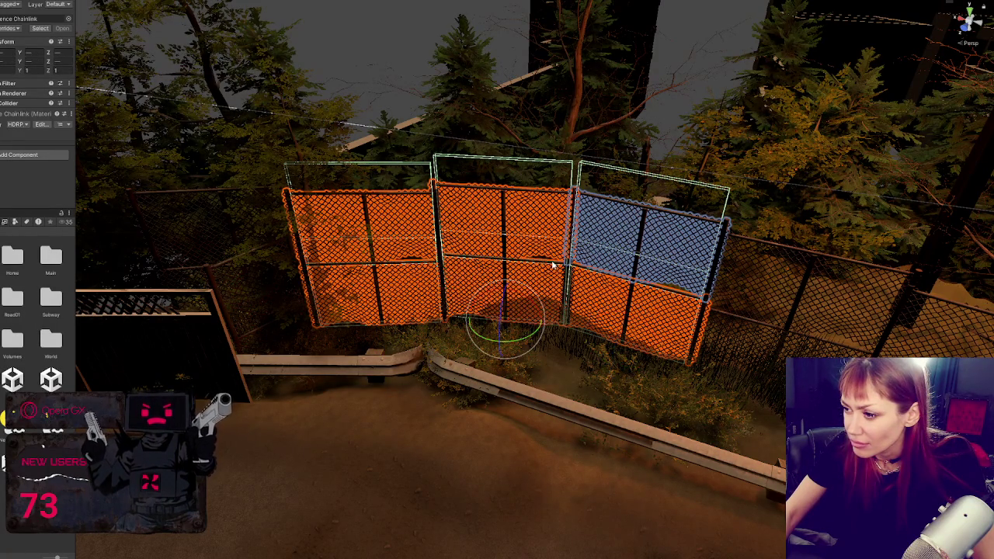
pyautogui.moveTo(470, 316)
pyautogui.mouseDown()
pyautogui.moveTo(602, 279)
pyautogui.moveTo(562, 344)
pyautogui.moveTo(431, 350)
pyautogui.moveTo(493, 322)
pyautogui.moveTo(471, 303)
pyautogui.moveTo(457, 332)
pyautogui.moveTo(497, 358)
pyautogui.mouseUp()
pyautogui.keyDown('shift'); pyautogui.click(508, 339); pyautogui.keyUp('shift')
pyautogui.press('e')
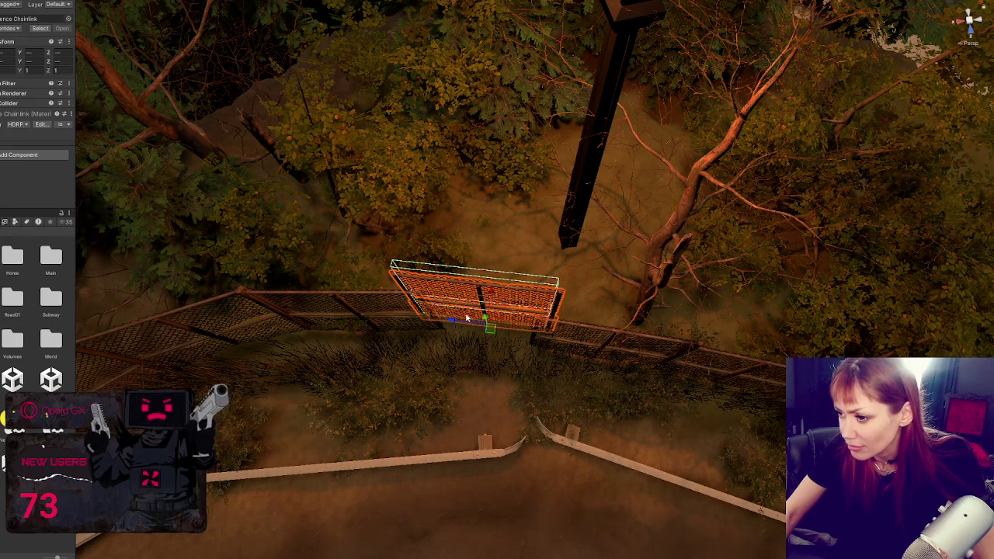
# - Rotate the fence panel so it lies along the fence line
pyautogui.moveTo(445, 314); pyautogui.dragTo(426, 320)
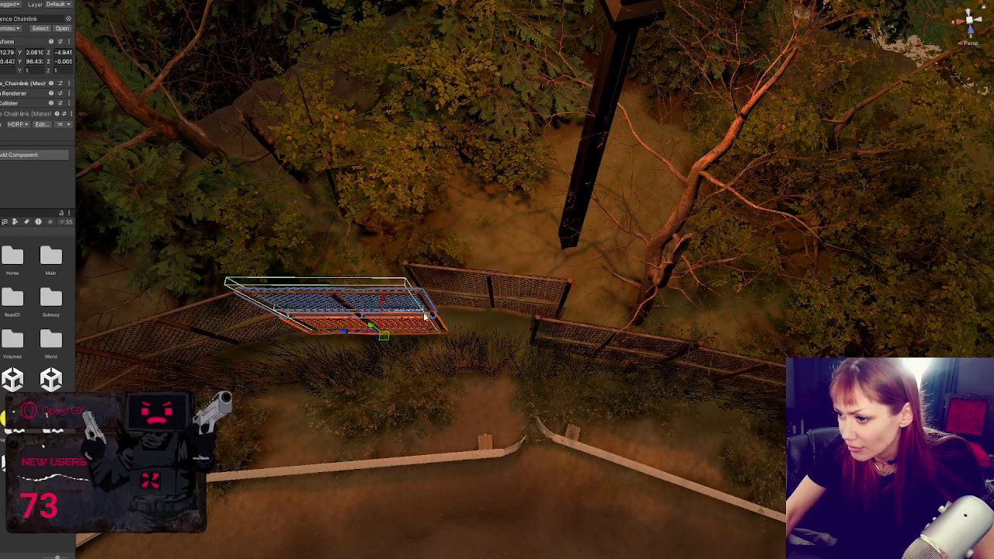
pyautogui.moveTo(381, 344)
pyautogui.mouseDown()
pyautogui.moveTo(381, 333)
pyautogui.moveTo(362, 330)
pyautogui.mouseUp()
pyautogui.press('w')
pyautogui.press('e')
# - Turn the right fence section to follow the fence line and nudge it into place
pyautogui.press('e')
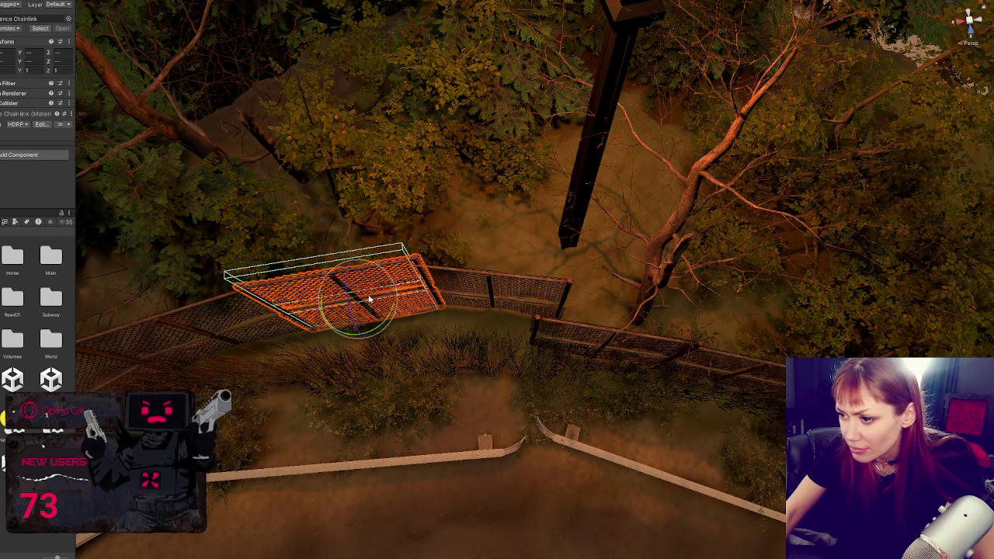
pyautogui.click(542, 334)
pyautogui.press('f')
pyautogui.press('e')
pyautogui.moveTo(467, 380); pyautogui.dragTo(476, 382)
pyautogui.press('w')
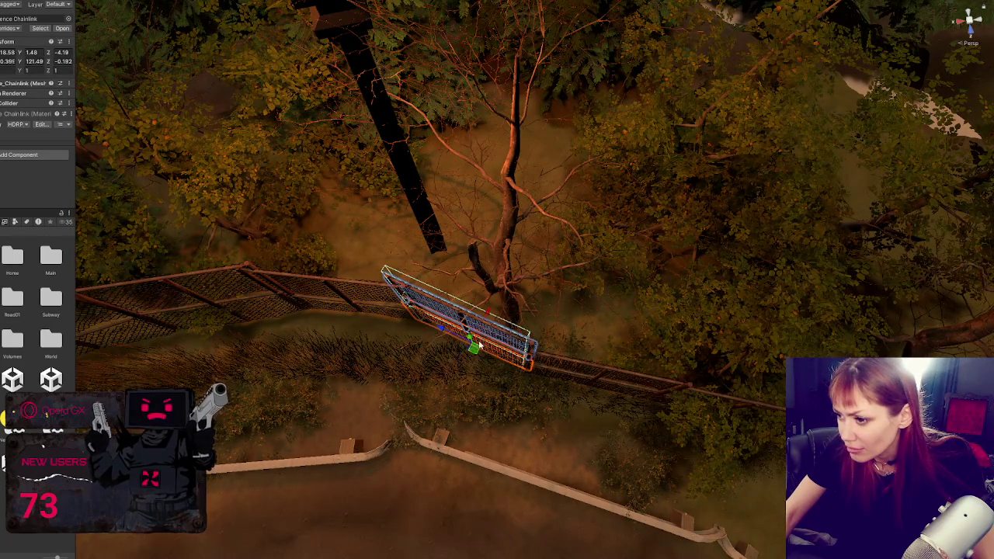
pyautogui.moveTo(443, 334)
pyautogui.mouseDown()
pyautogui.moveTo(473, 307)
pyautogui.moveTo(491, 356)
pyautogui.mouseUp()
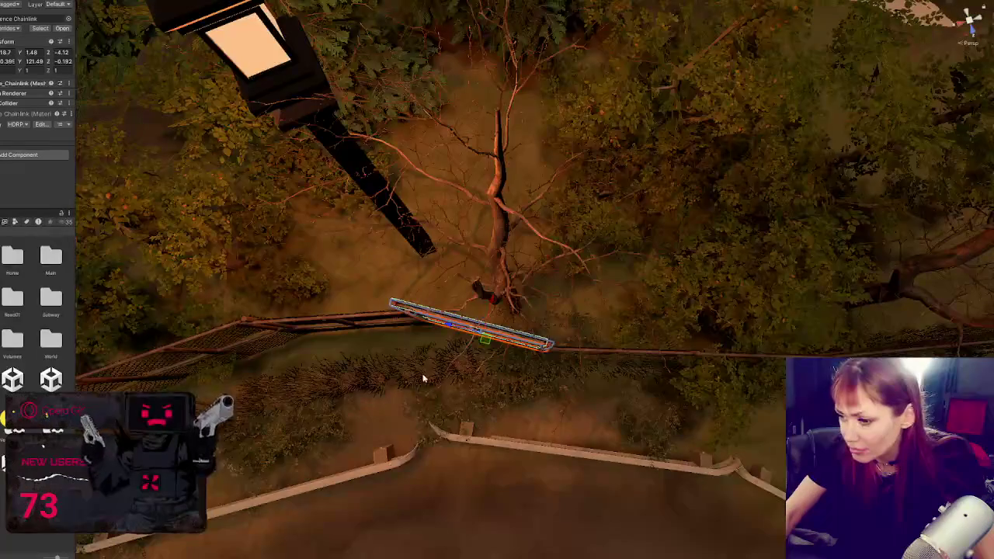
# - Push the Grass Long patches up against the foot of the fence
pyautogui.scroll(2, 392, 422)
pyautogui.click(392, 421)
pyautogui.moveTo(361, 458)
pyautogui.mouseDown()
pyautogui.moveTo(417, 420)
pyautogui.moveTo(411, 442)
pyautogui.moveTo(380, 423)
pyautogui.moveTo(392, 431)
pyautogui.moveTo(357, 435)
pyautogui.moveTo(368, 373)
pyautogui.mouseUp()
pyautogui.click(408, 435)
pyautogui.click(407, 434)
pyautogui.moveTo(329, 433); pyautogui.dragTo(413, 381)
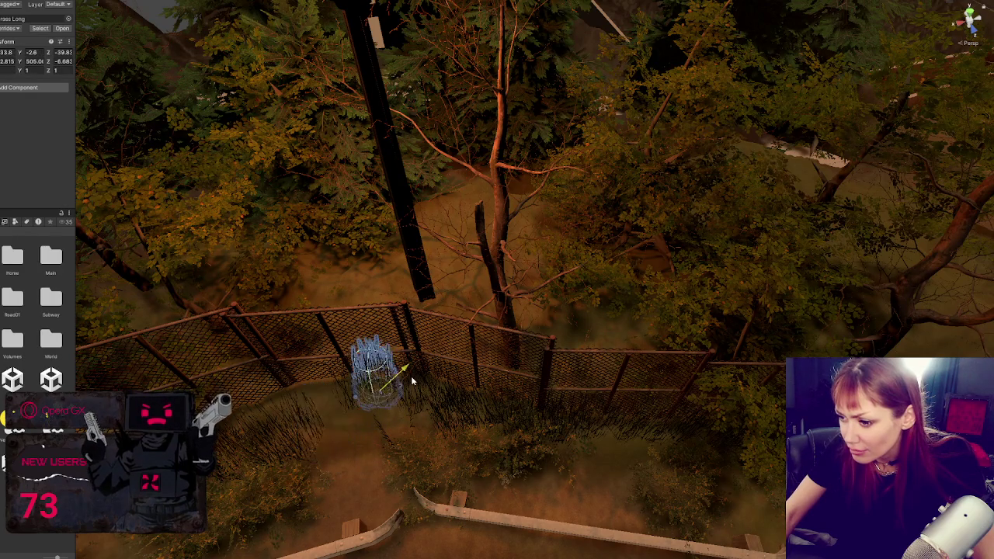
pyautogui.moveTo(309, 418)
pyautogui.mouseDown()
pyautogui.moveTo(300, 428)
pyautogui.moveTo(316, 421)
pyautogui.moveTo(281, 425)
pyautogui.moveTo(284, 411)
pyautogui.moveTo(295, 412)
pyautogui.mouseUp()
pyautogui.press('f')
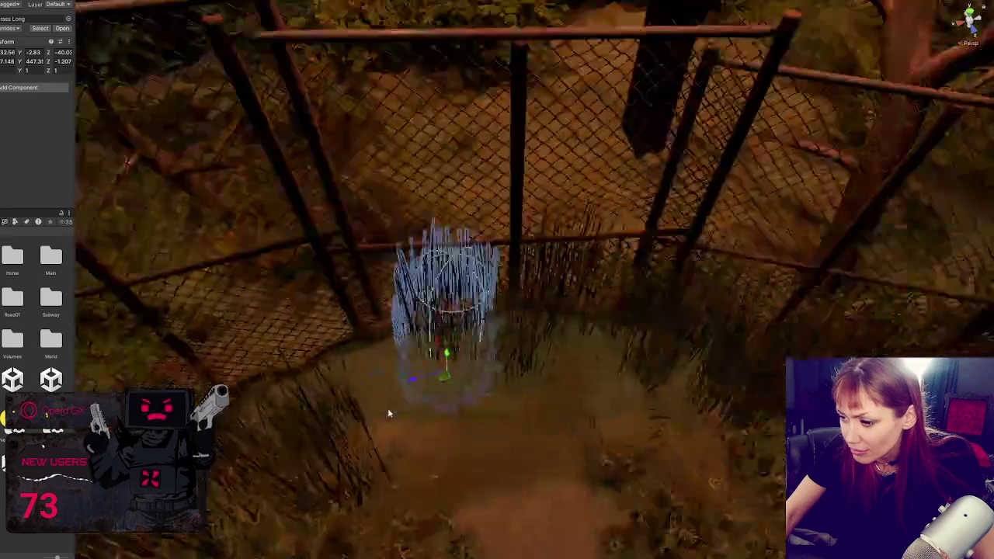